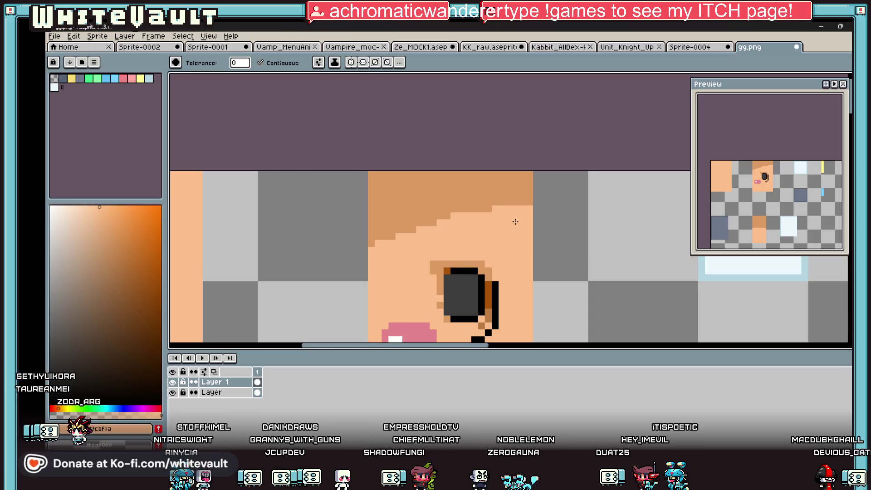
# - Touch up the hair edge above the eye with the sampled hair tone using the pencil
pyautogui.press('b')
pyautogui.keyDown('alt'); pyautogui.click(465, 214); pyautogui.keyUp('alt')
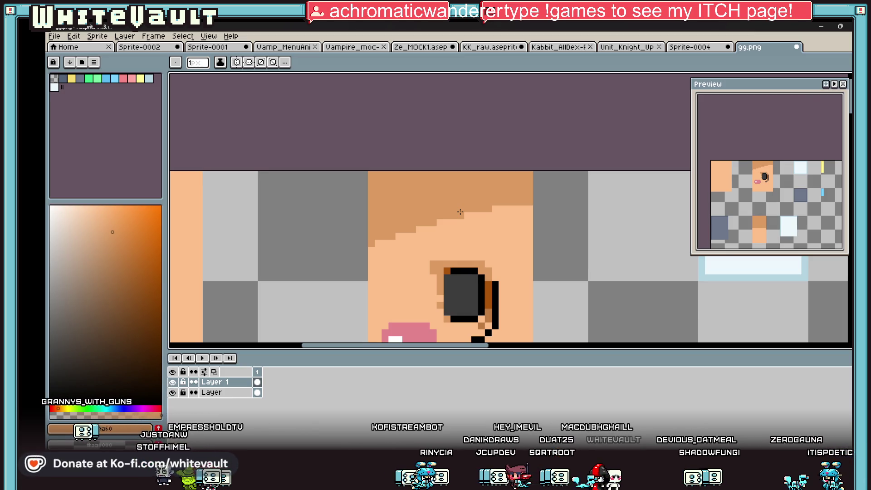
pyautogui.press('i')
pyautogui.press('b')
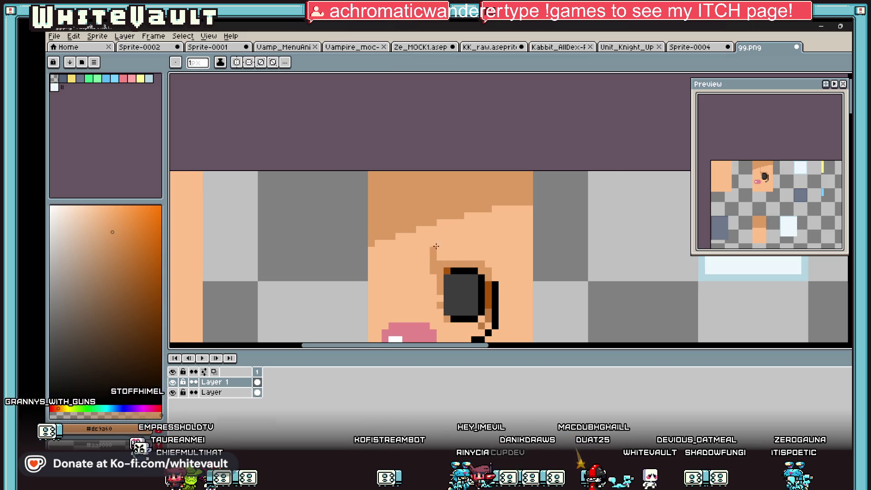
pyautogui.press('i')
pyautogui.scroll(-2, 483, 259)
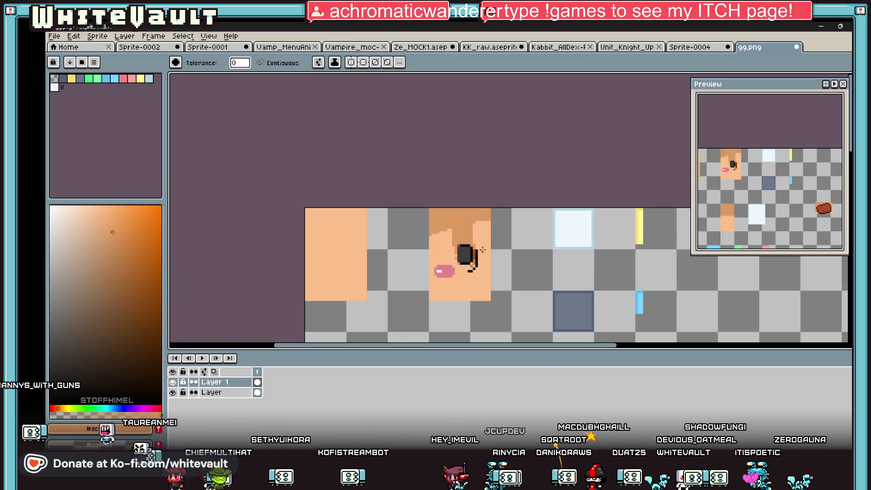
pyautogui.scroll(3, 470, 244)
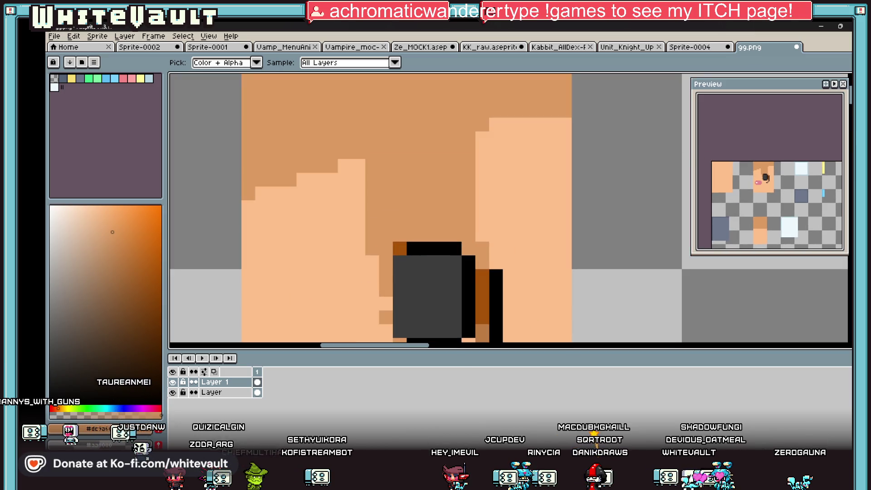
pyautogui.press('m')
pyautogui.scroll(-1, 341, 203)
# - Marquee-select the eye and nudge it up two pixels, then drop it
pyautogui.moveTo(345, 204); pyautogui.dragTo(425, 243)
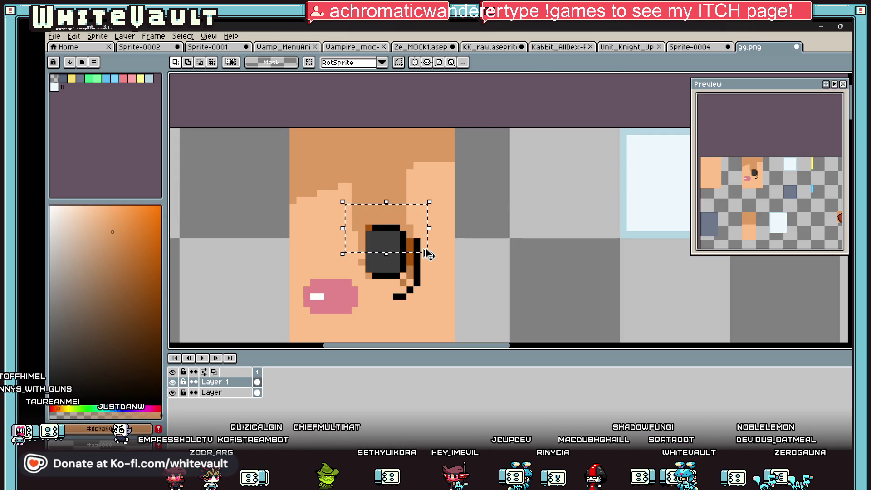
pyautogui.press('Up')
pyautogui.press('Up')
pyautogui.press('Return')
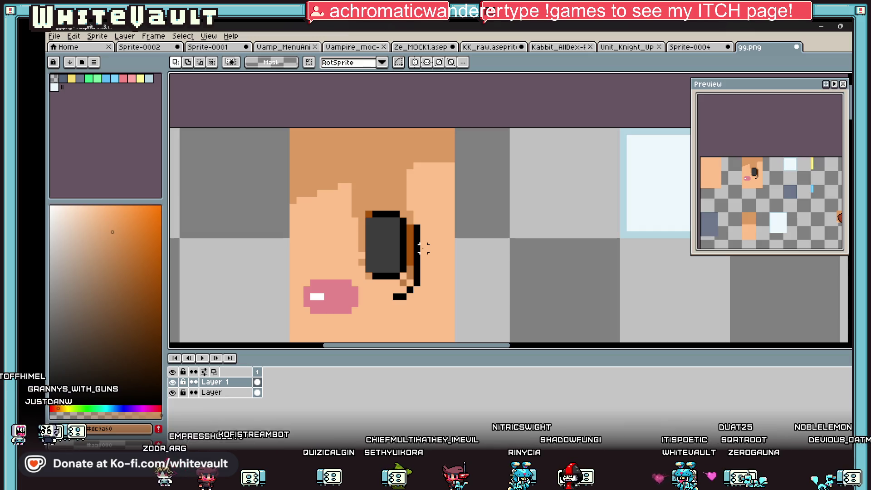
# - Paint a skin-tone row over the hair edge beside the eye with the pencil
pyautogui.press('b')
pyautogui.keyDown('alt'); pyautogui.click(415, 189); pyautogui.keyUp('alt')
pyautogui.moveTo(391, 198); pyautogui.dragTo(368, 200)
pyautogui.press('i')
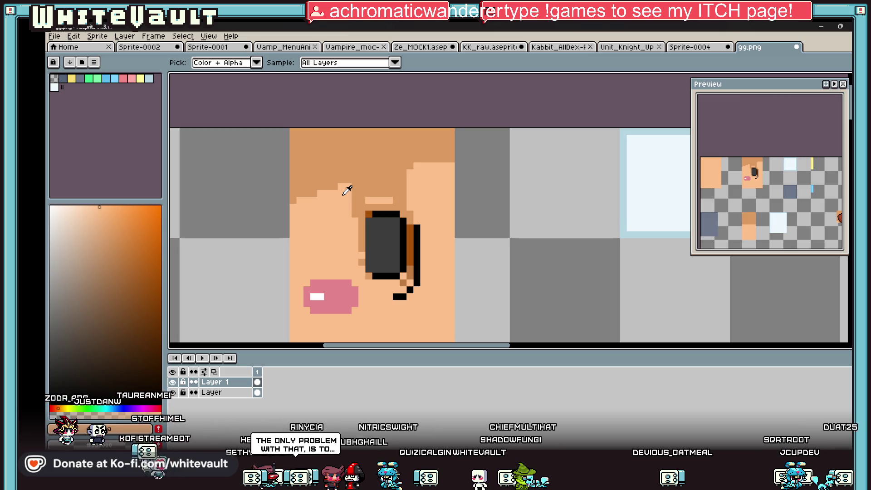
pyautogui.press('b')
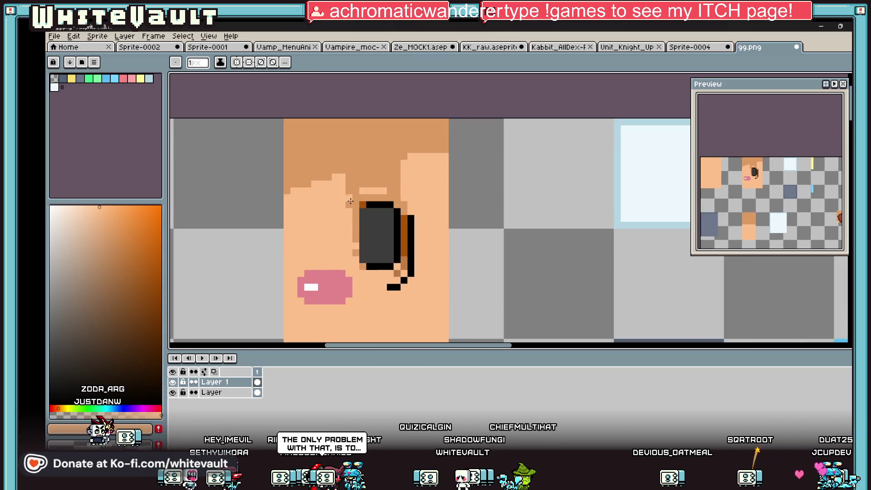
pyautogui.press('i')
pyautogui.press('b')
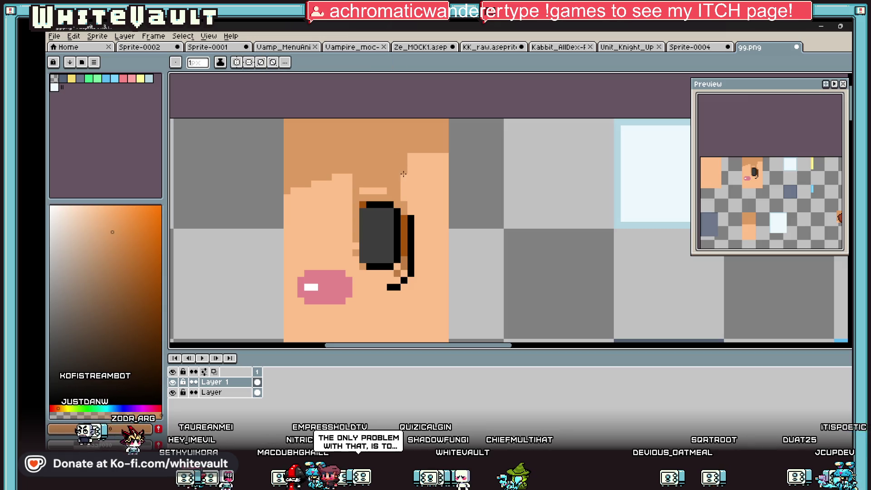
# - Save the face texture as PNG and check it on the Blockbench head model
pyautogui.hotkey('ctrl', 's')
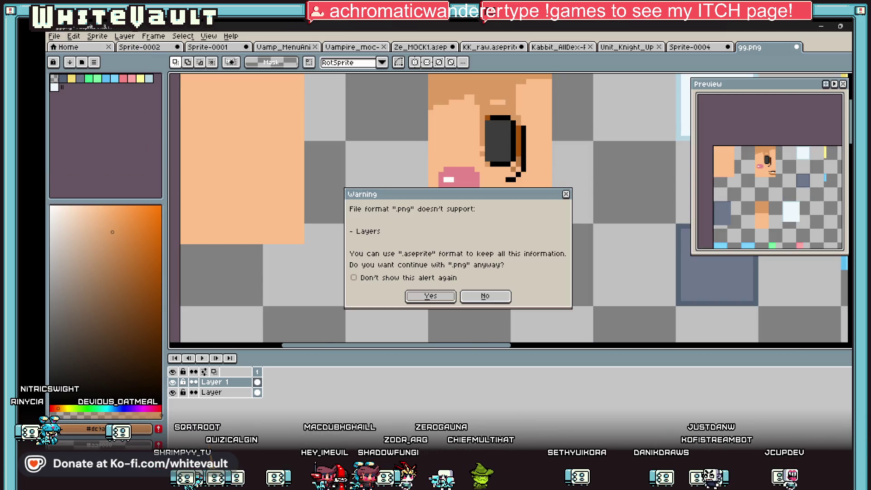
pyautogui.click(433, 296)
pyautogui.hotkey('alt', 'Tab')
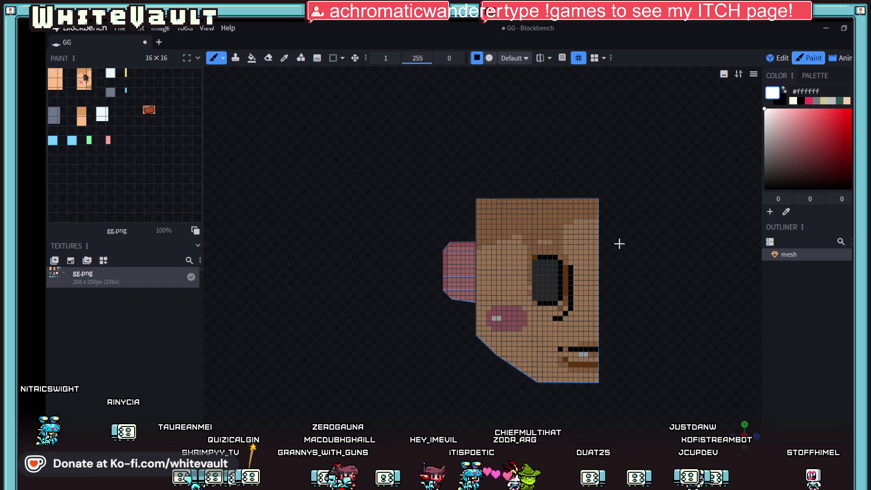
pyautogui.scroll(-2, 620, 244)
pyautogui.scroll(2, 607, 311)
pyautogui.scroll(2, 558, 296)
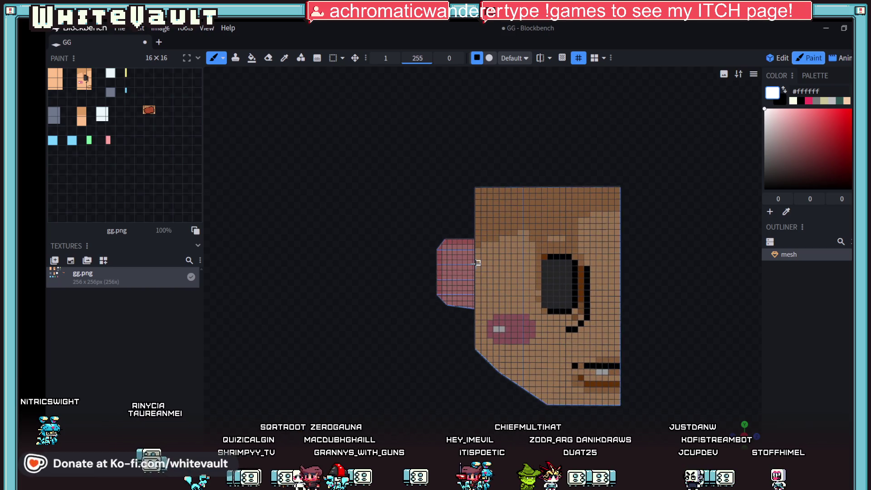
pyautogui.scroll(1, 477, 263)
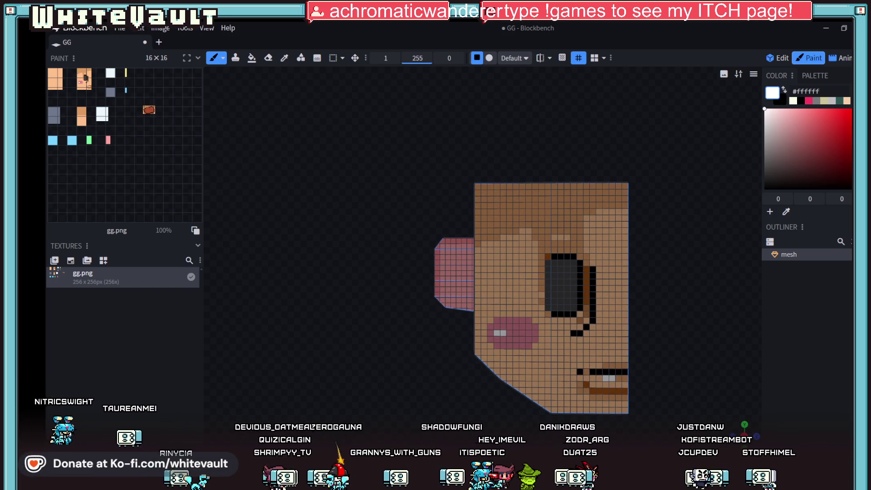
pyautogui.hotkey('alt', 'Tab')
pyautogui.scroll(-2, 480, 282)
pyautogui.scroll(-1, 580, 267)
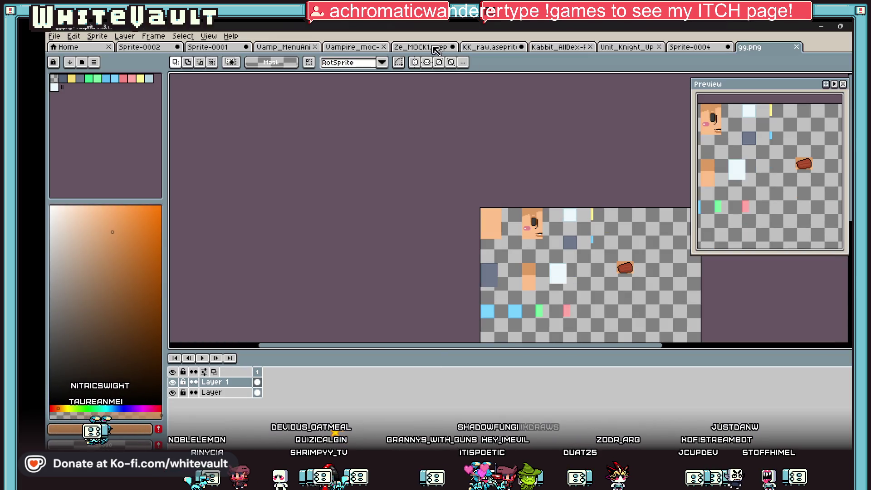
# - Switch through the open sprites to the KK_raw portrait sheet, then back to 99.png
pyautogui.click(333, 48)
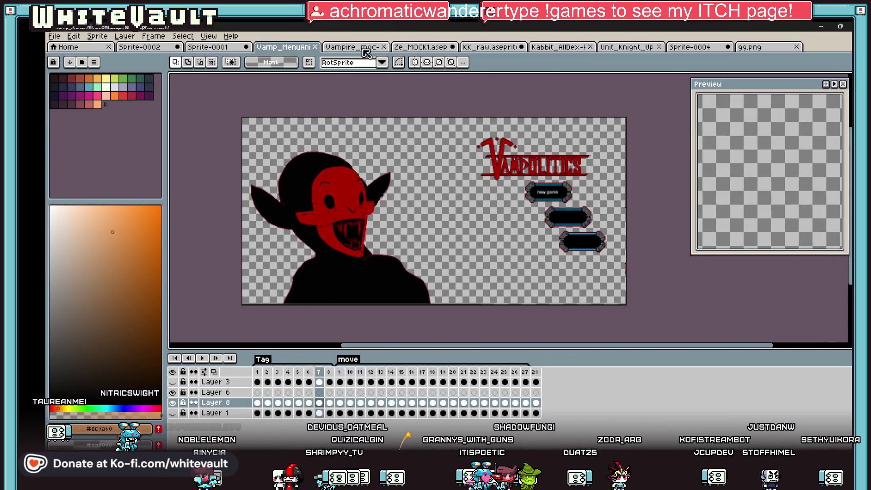
pyautogui.click(416, 48)
pyautogui.click(488, 47)
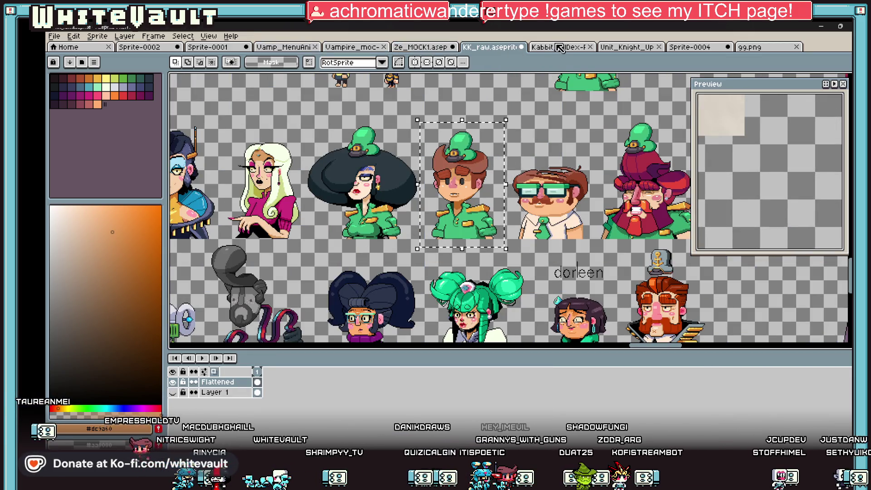
pyautogui.scroll(3, 698, 327)
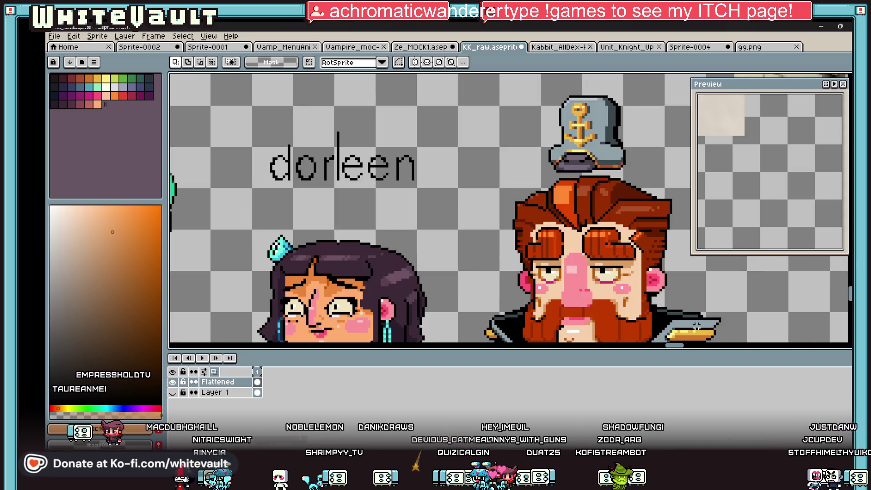
pyautogui.scroll(1, 688, 305)
pyautogui.scroll(1, 688, 305)
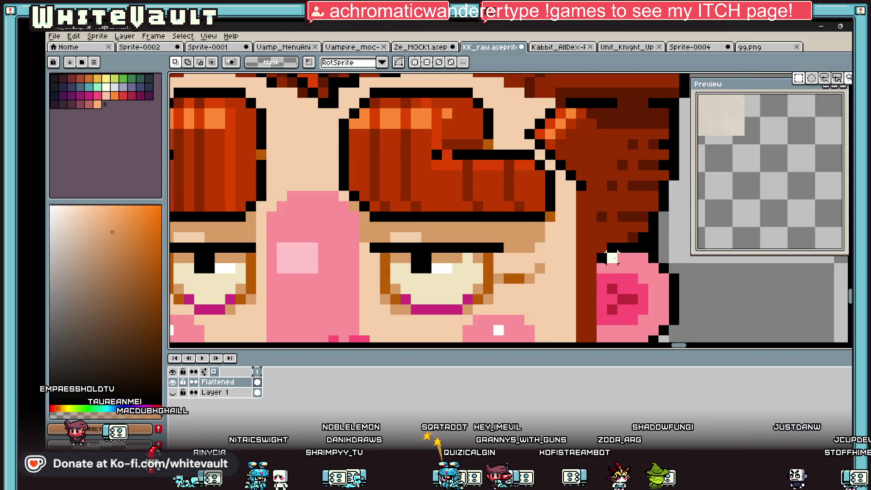
pyautogui.scroll(1, 688, 305)
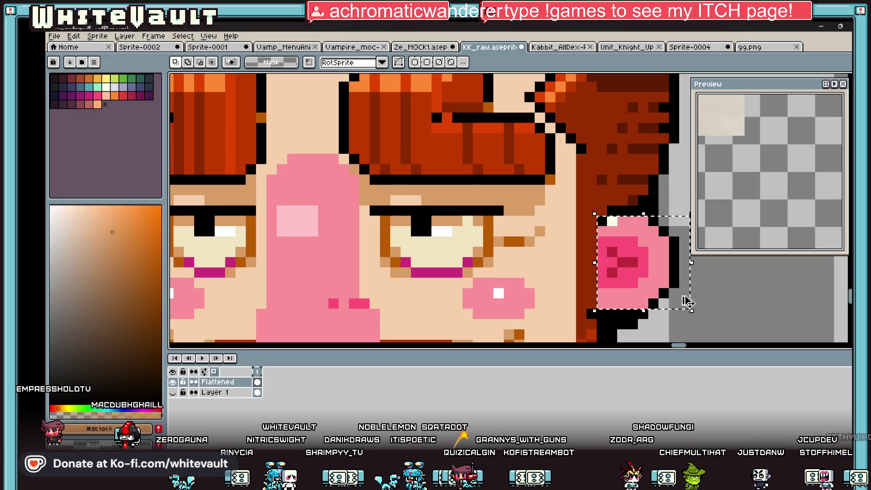
pyautogui.click(749, 47)
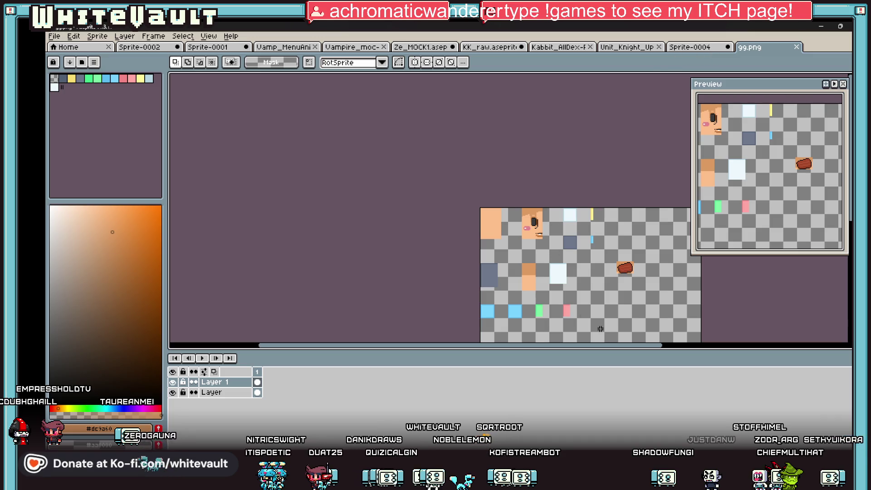
pyautogui.scroll(4, 601, 329)
# - Paste the copied pink cheek and move it beside the pink swatch in the lower row
pyautogui.hotkey('ctrl', 'v')
pyautogui.moveTo(513, 221); pyautogui.dragTo(601, 260)
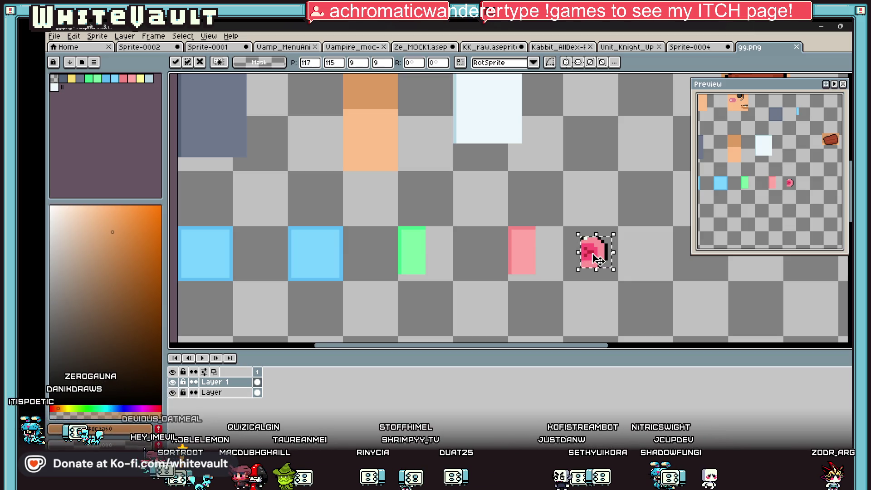
pyautogui.scroll(1, 478, 273)
# - Drop the cheek, sample its pink, then select and place a copy inside the pink swatch
pyautogui.click(551, 266)
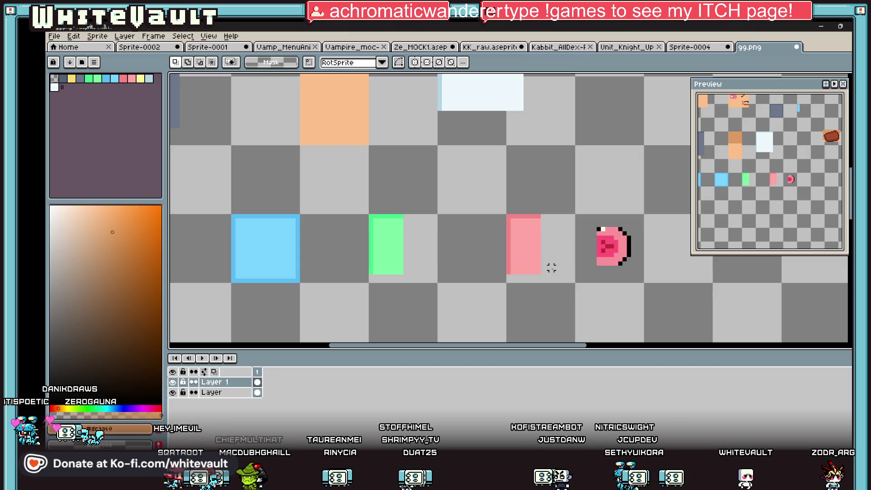
pyautogui.press('i')
pyautogui.click(628, 238)
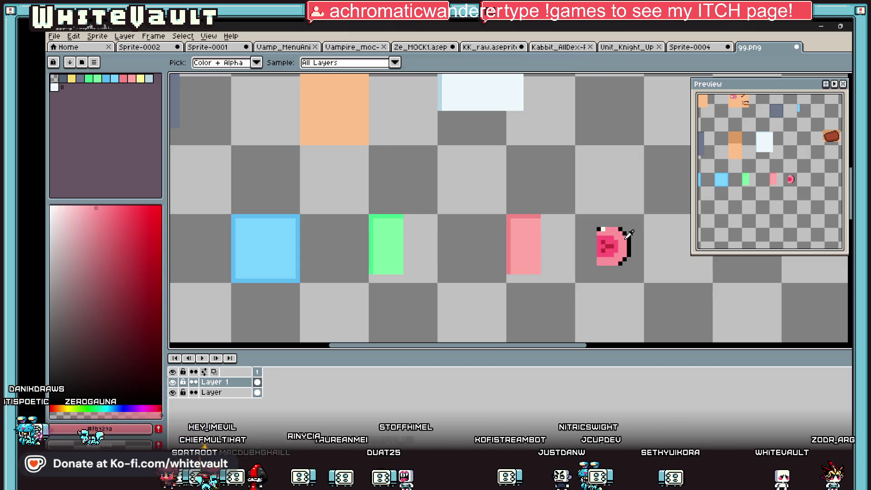
pyautogui.scroll(1, 601, 244)
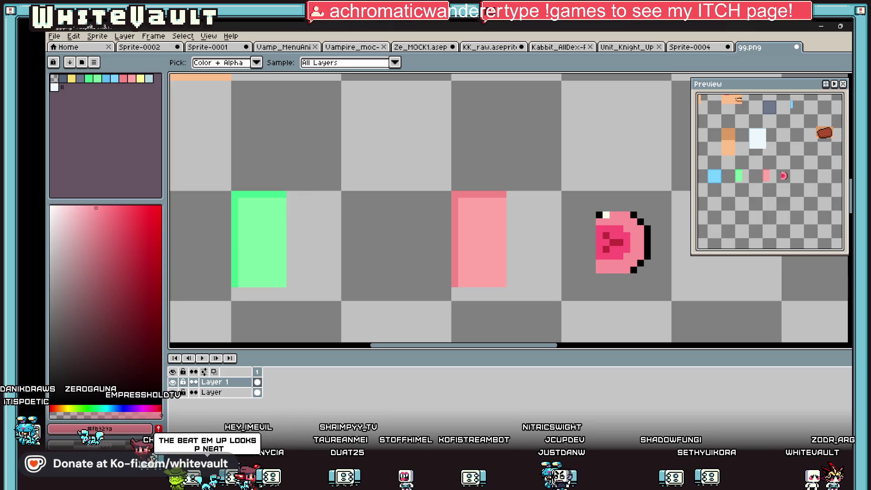
pyautogui.press('w')
pyautogui.scroll(2, 597, 230)
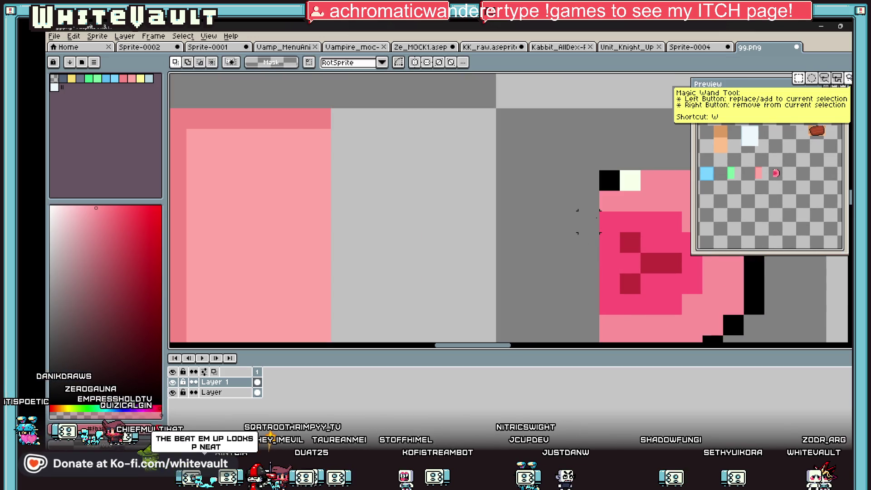
pyautogui.scroll(-1, 591, 218)
pyautogui.moveTo(587, 213)
pyautogui.mouseDown()
pyautogui.moveTo(651, 264)
pyautogui.moveTo(460, 247)
pyautogui.mouseUp()
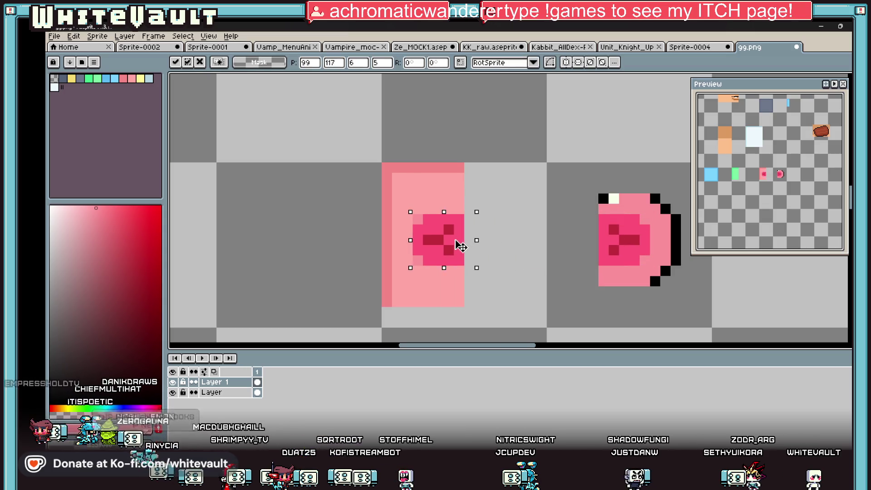
pyautogui.scroll(-2, 460, 247)
pyautogui.press('Return')
pyautogui.scroll(3, 429, 211)
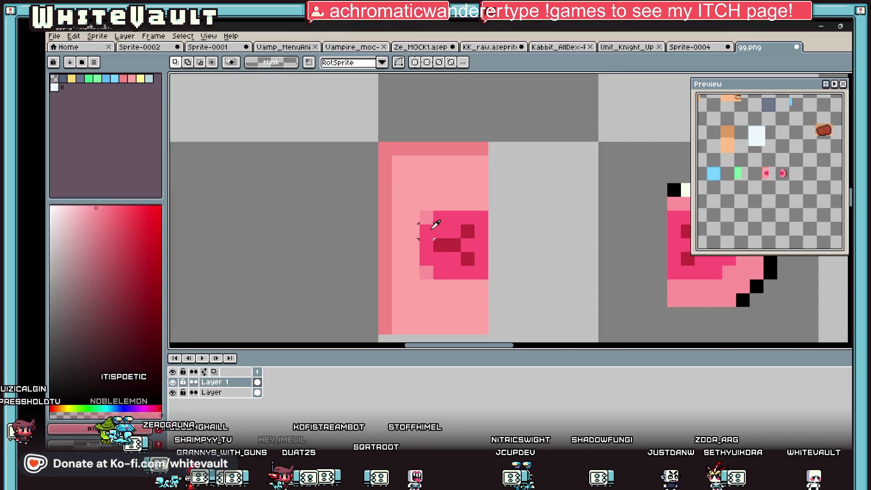
# - Paint the pink rectangle's light interior and bottom row the darker border pink
pyautogui.press('i')
pyautogui.press('b')
pyautogui.scroll(-1, 481, 200)
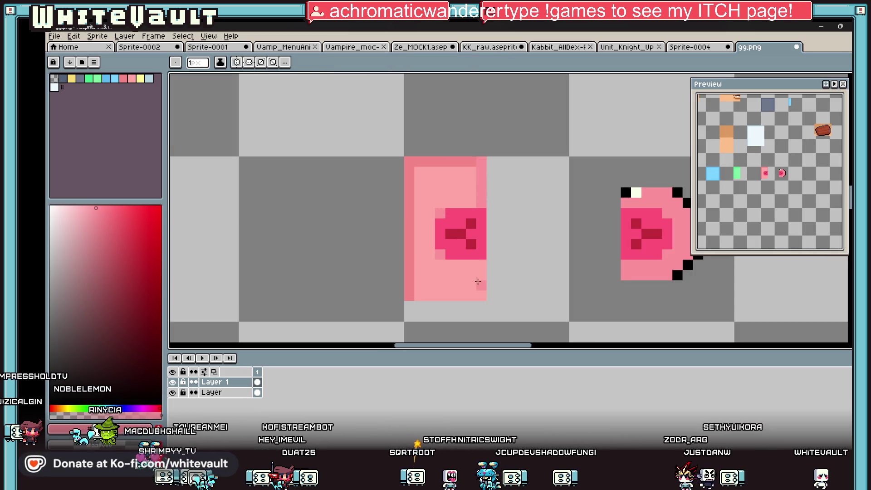
pyautogui.moveTo(477, 296); pyautogui.dragTo(417, 295)
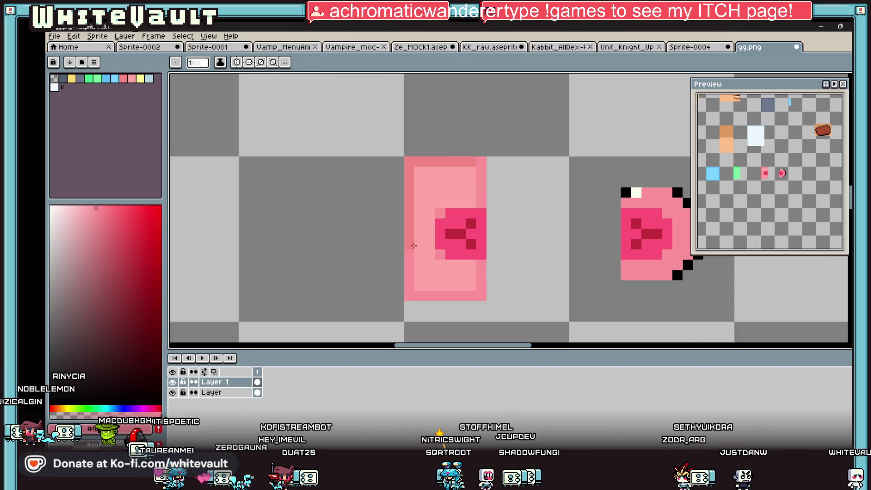
pyautogui.moveTo(413, 245); pyautogui.dragTo(419, 168)
pyautogui.press('g')
pyautogui.click(467, 184)
pyautogui.press('i')
pyautogui.scroll(-2, 467, 185)
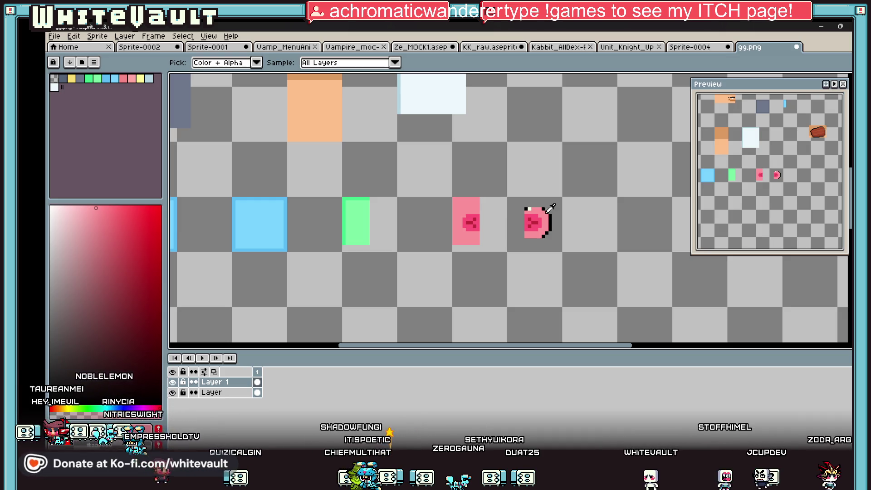
pyautogui.scroll(1, 503, 213)
pyautogui.scroll(1, 485, 215)
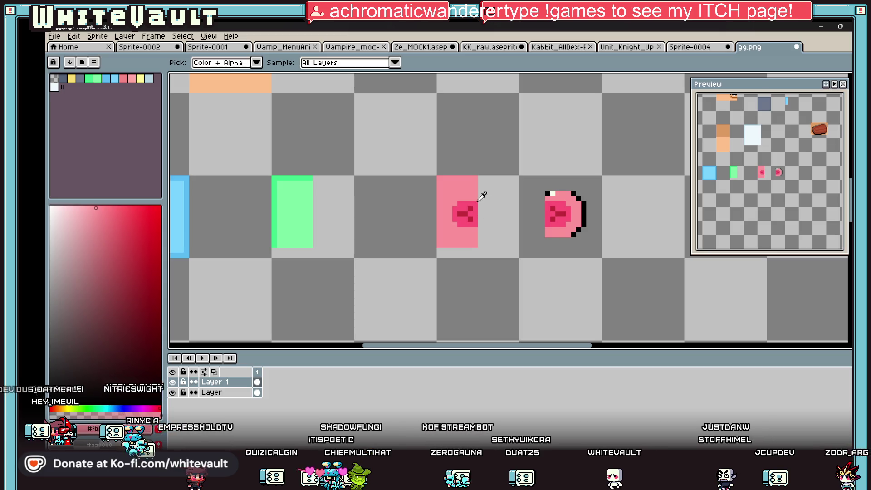
pyautogui.scroll(2, 477, 201)
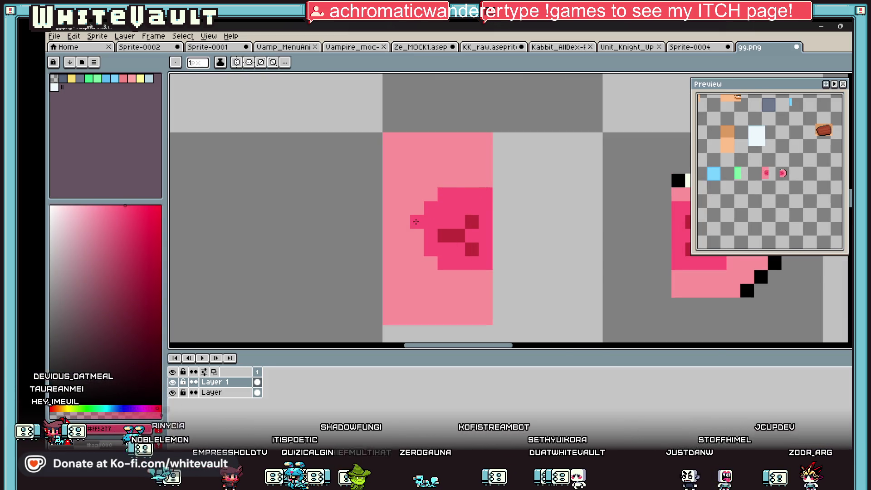
# - Rework the dark pink mark into a C-shaped mouth, fixing a stray dark pixel
pyautogui.moveTo(431, 206); pyautogui.dragTo(486, 289)
pyautogui.hotkey('ctrl', 'z')
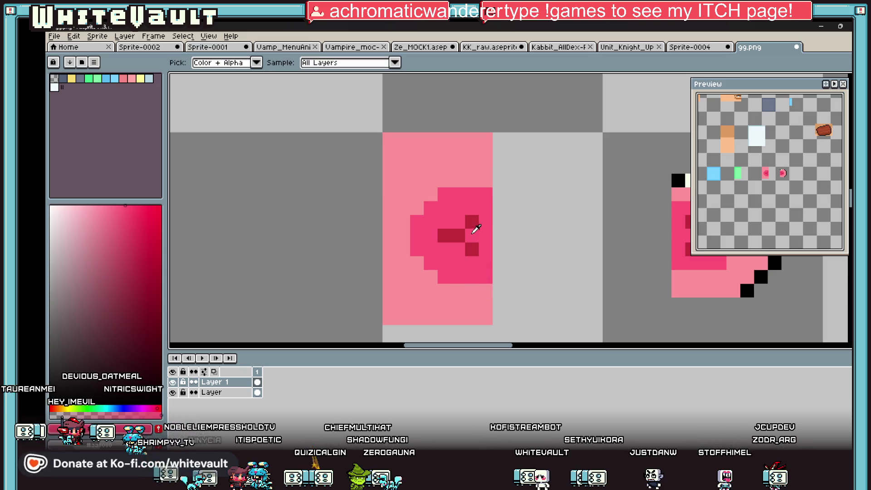
pyautogui.keyDown('alt'); pyautogui.click(472, 223); pyautogui.keyUp('alt')
pyautogui.moveTo(485, 221)
pyautogui.mouseDown()
pyautogui.moveTo(433, 243)
pyautogui.moveTo(485, 248)
pyautogui.mouseUp()
pyautogui.keyDown('alt'); pyautogui.click(473, 202); pyautogui.keyUp('alt')
pyautogui.click(448, 230)
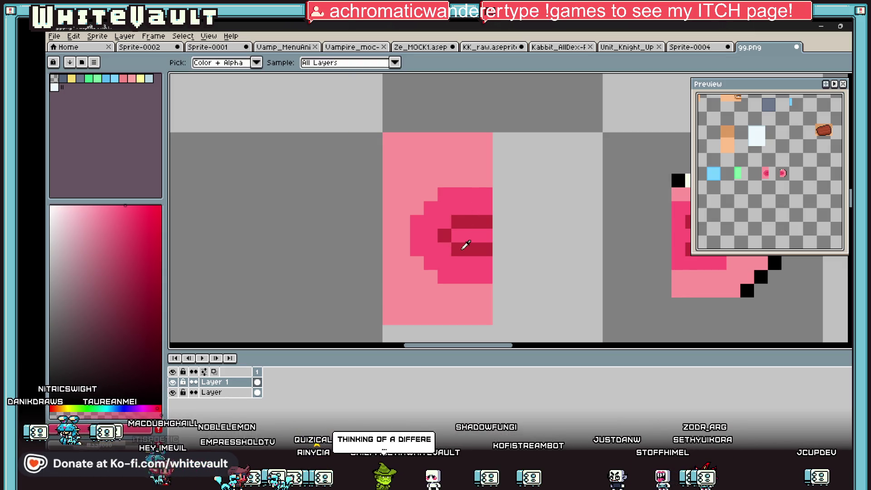
pyautogui.scroll(-4, 461, 248)
pyautogui.scroll(3, 495, 230)
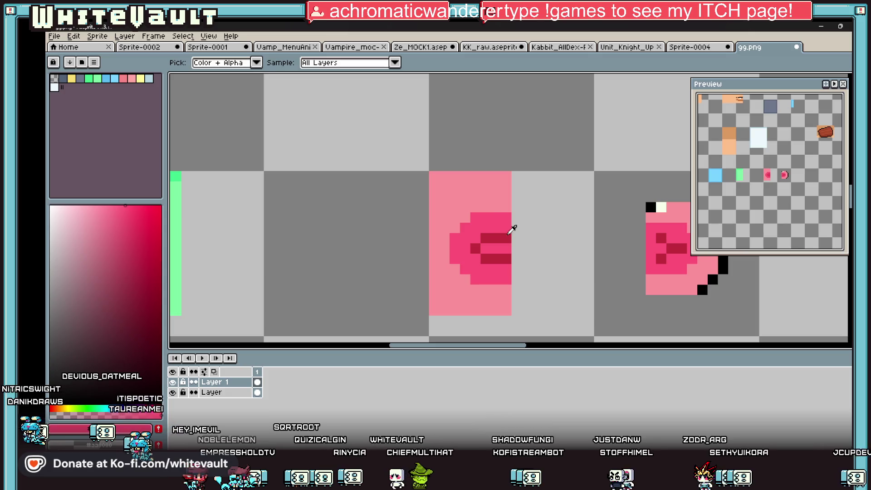
pyautogui.scroll(-2, 665, 203)
pyautogui.scroll(-1, 606, 234)
pyautogui.scroll(1, 584, 184)
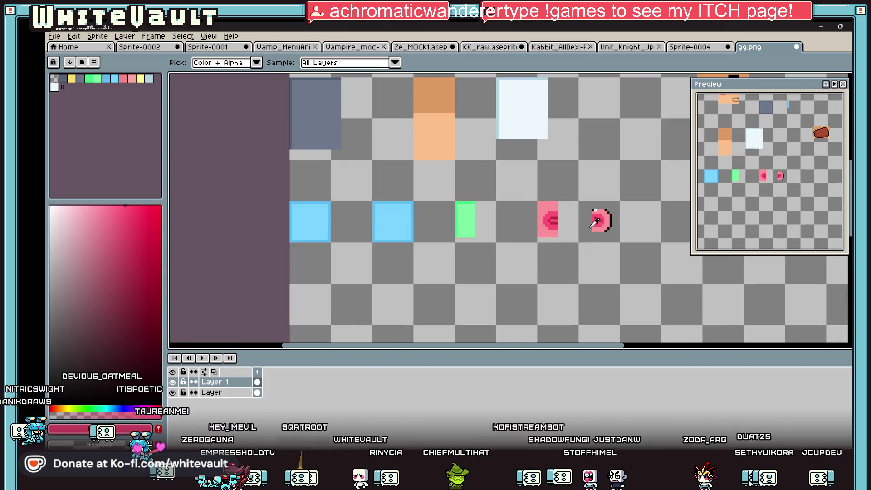
# - Save the texture sheet as PNG via File > Save and check it on the Blockbench head
pyautogui.click(54, 37)
pyautogui.click(68, 74)
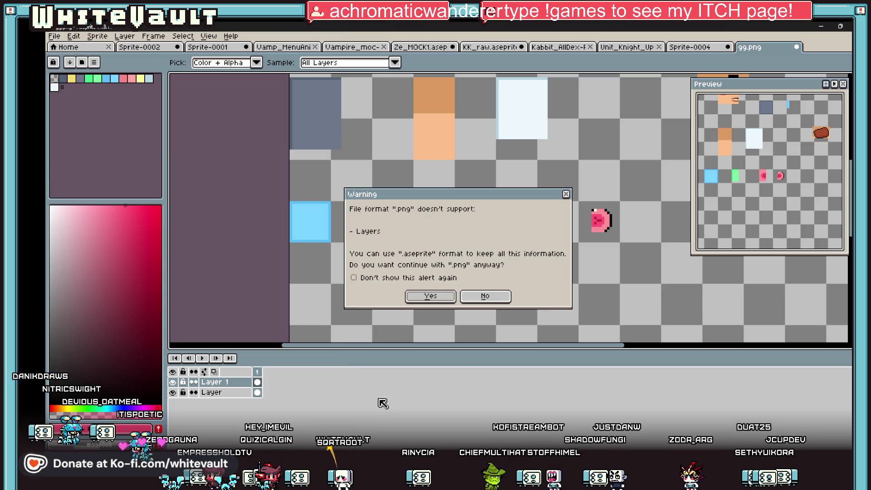
pyautogui.click(446, 294)
pyautogui.hotkey('alt', 'Tab')
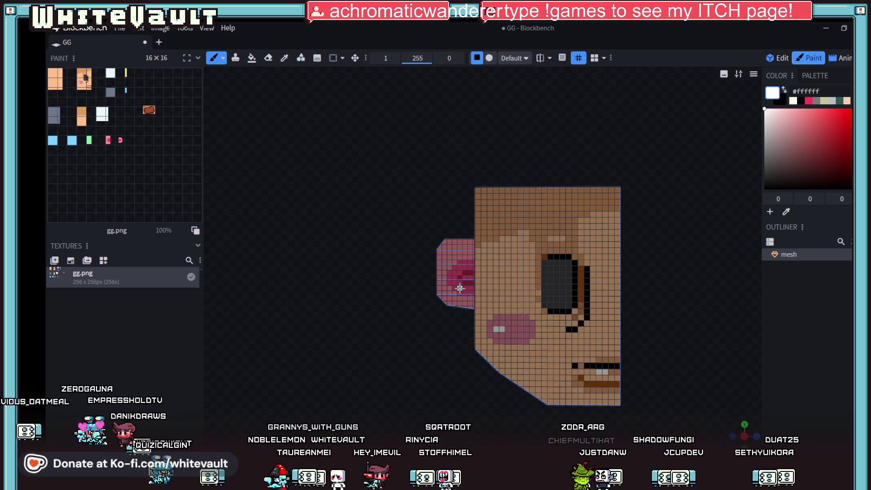
pyautogui.hotkey('alt', 'Tab')
pyautogui.scroll(1, 563, 213)
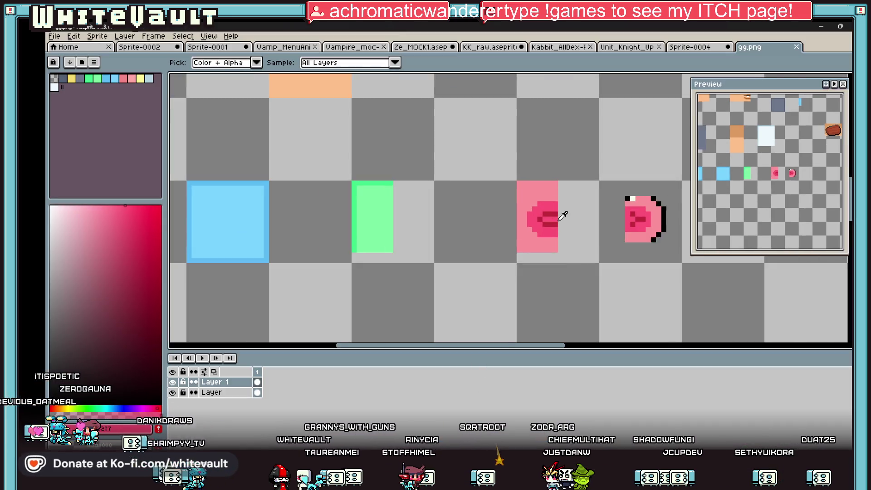
pyautogui.scroll(1, 562, 212)
# - Give the mouth dark red left and bottom edges, bright pink inside, and a black outline
pyautogui.hotkey('ctrl', 'z')
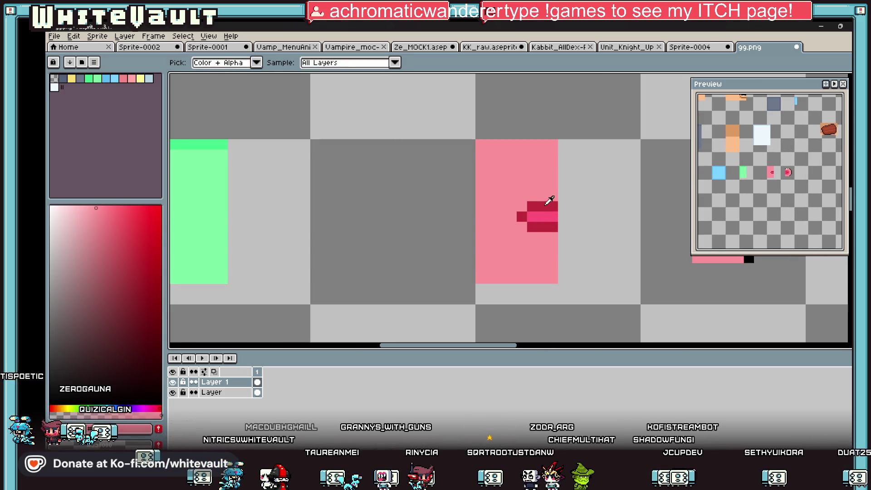
pyautogui.click(512, 216)
pyautogui.moveTo(532, 236); pyautogui.dragTo(552, 236)
pyautogui.press('alt')
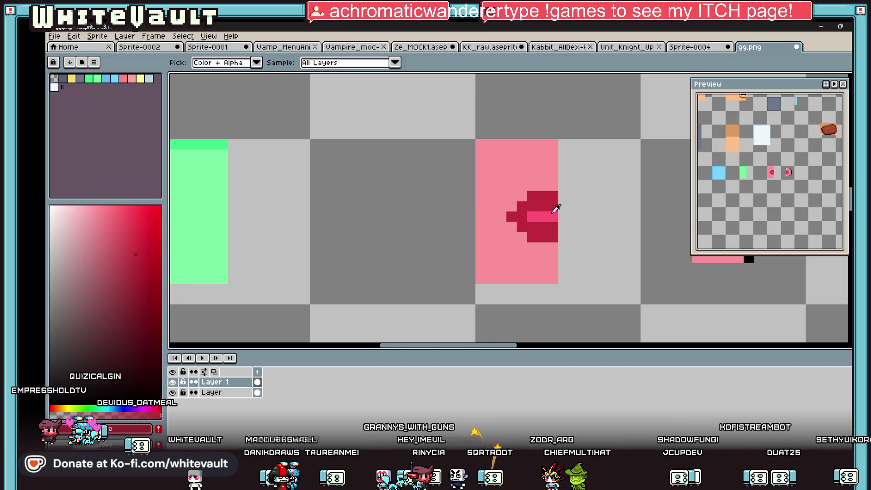
pyautogui.keyDown('alt'); pyautogui.click(554, 212); pyautogui.keyUp('alt')
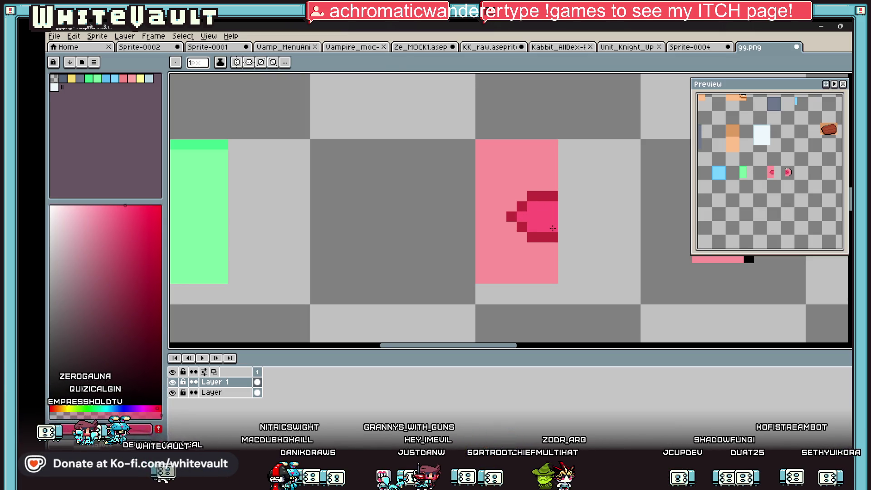
pyautogui.scroll(-4, 553, 229)
pyautogui.scroll(2, 553, 218)
pyautogui.scroll(2, 552, 216)
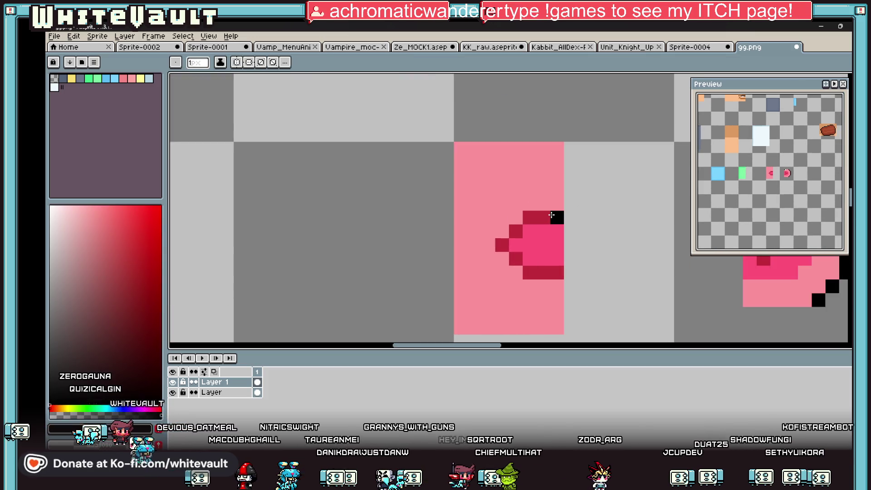
pyautogui.click(540, 244)
pyautogui.moveTo(528, 225)
pyautogui.mouseDown()
pyautogui.moveTo(515, 218)
pyautogui.moveTo(502, 234)
pyautogui.moveTo(514, 274)
pyautogui.mouseUp()
pyautogui.scroll(-3, 514, 274)
pyautogui.scroll(-2, 470, 236)
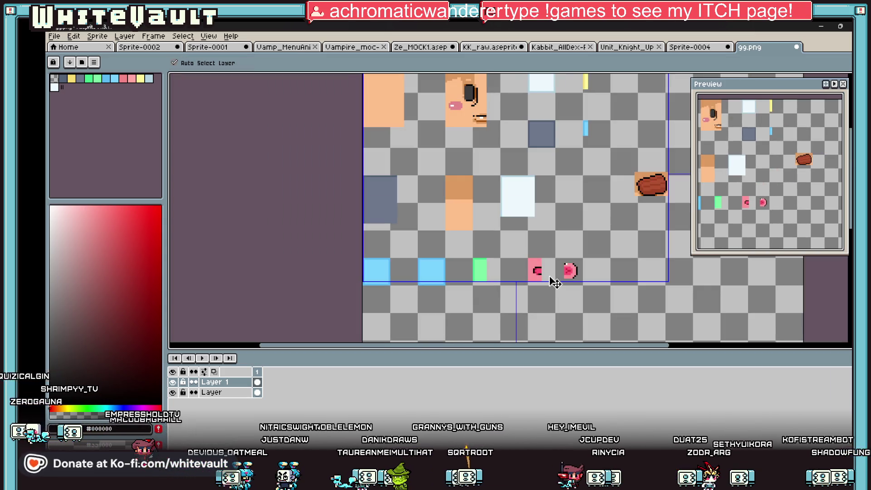
# - Save the texture sheet as PNG and check the mouth on the Blockbench head
pyautogui.click(53, 35)
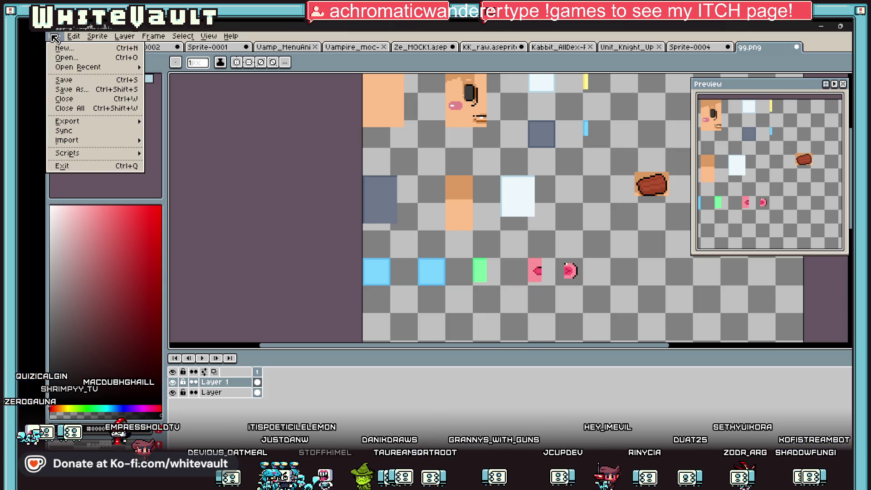
pyautogui.click(69, 83)
pyautogui.press('Return')
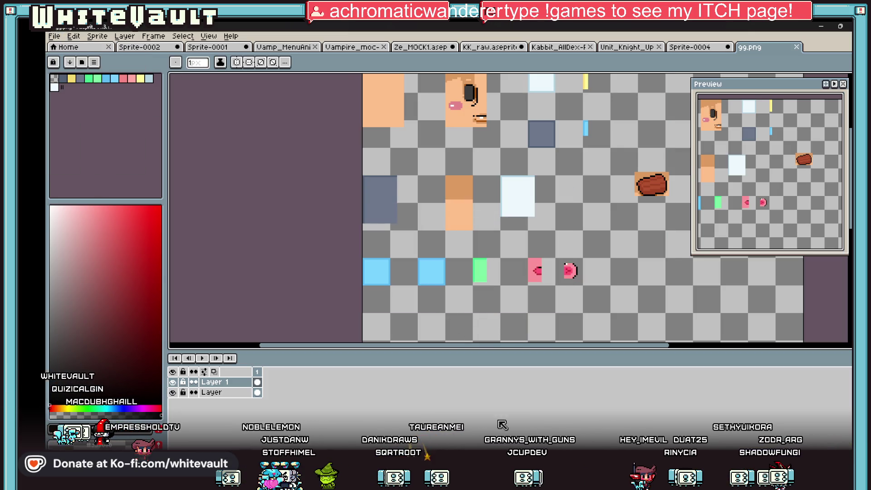
pyautogui.hotkey('alt', 'Tab')
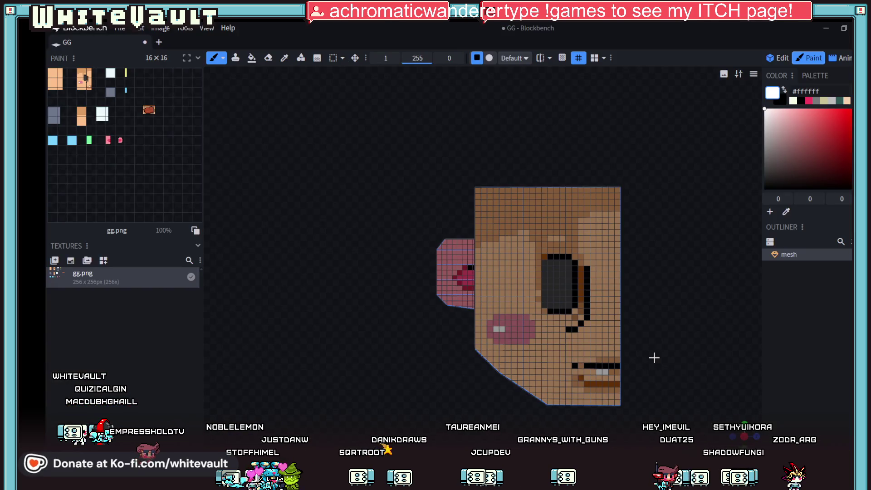
pyautogui.scroll(-3, 653, 357)
pyautogui.hotkey('alt', 'Tab')
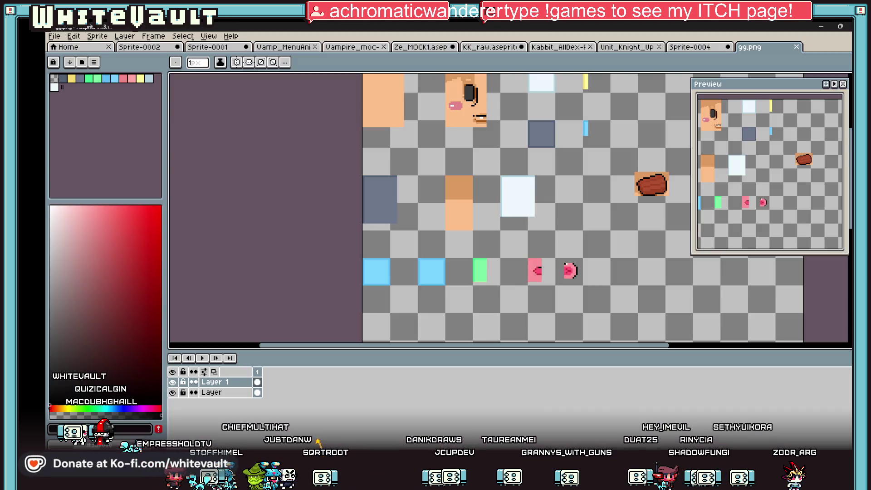
pyautogui.scroll(5, 553, 267)
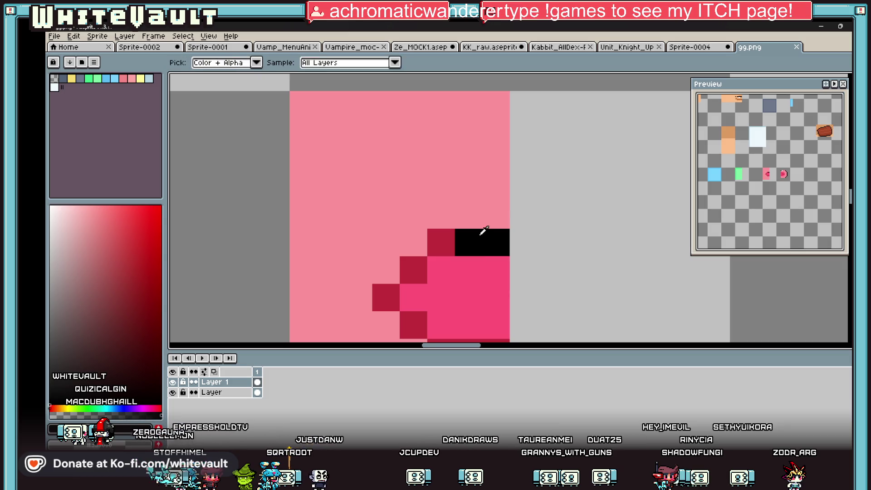
pyautogui.scroll(-1, 436, 266)
# - Extend the black outline along the mouth's top row, left side and bottom
pyautogui.click(410, 255)
pyautogui.moveTo(390, 273); pyautogui.dragTo(473, 333)
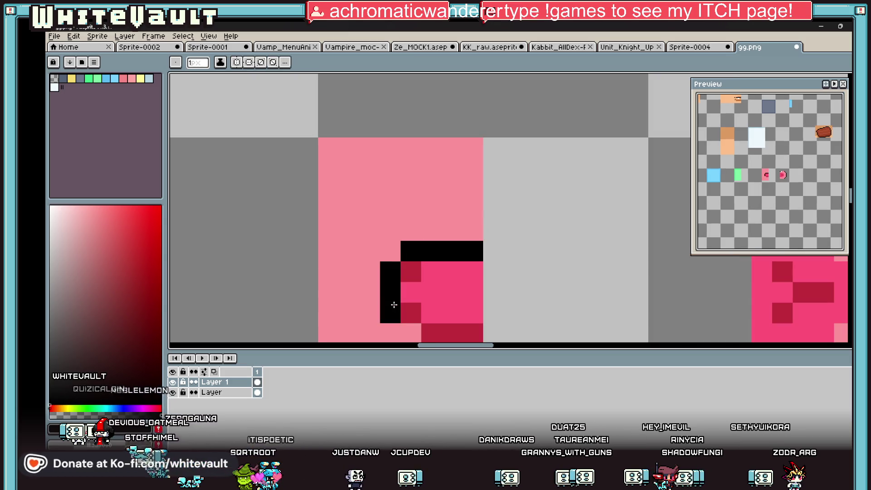
pyautogui.scroll(-4, 418, 302)
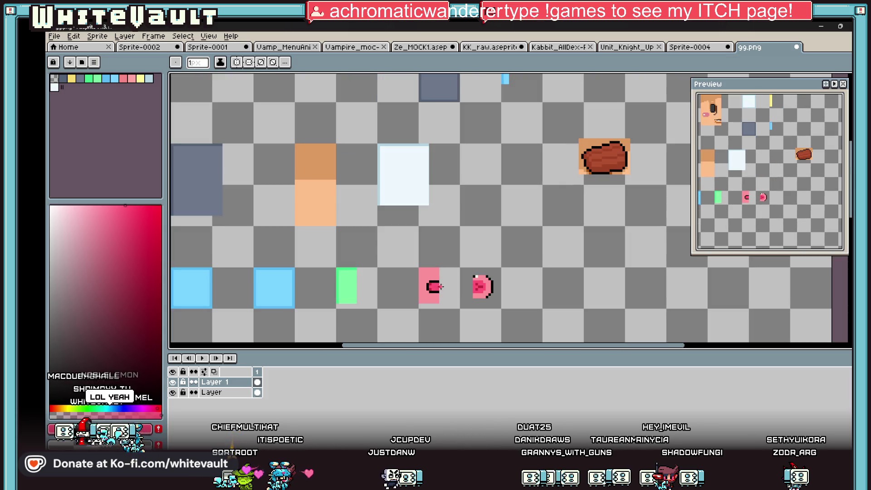
pyautogui.click(54, 36)
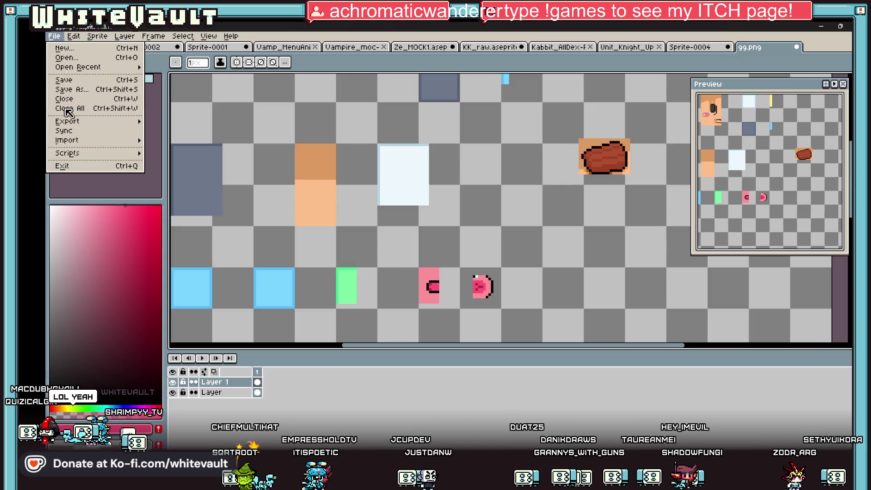
# - Save the finished texture sheet as PNG and bring up the Blockbench head model
pyautogui.click(69, 80)
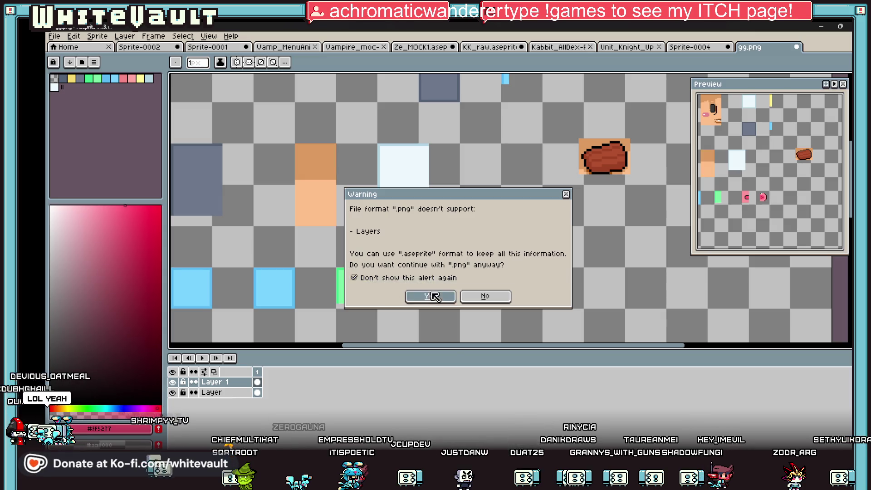
pyautogui.click(430, 295)
pyautogui.hotkey('alt', 'Tab')
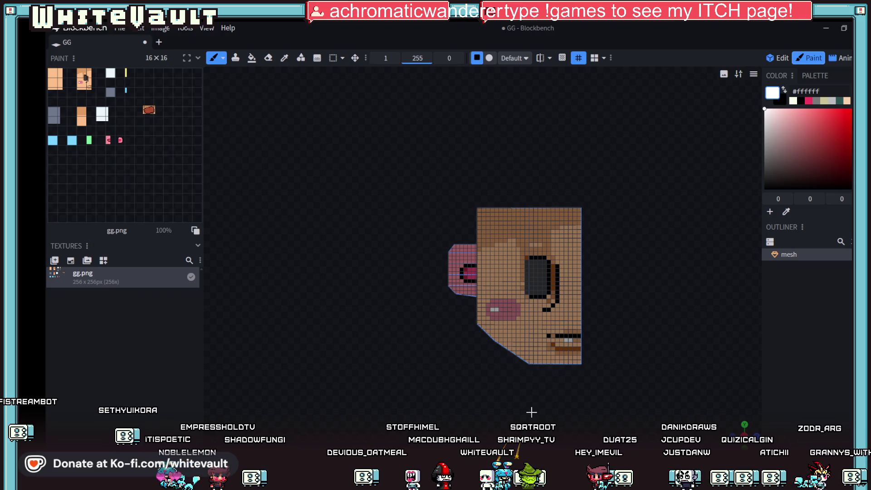
# - Orbit the head, then move through the Edit and Paint tabs to the Animate workspace
pyautogui.moveTo(537, 381)
pyautogui.mouseDown()
pyautogui.moveTo(505, 426)
pyautogui.moveTo(492, 420)
pyautogui.moveTo(529, 414)
pyautogui.mouseUp()
pyautogui.scroll(2, 545, 413)
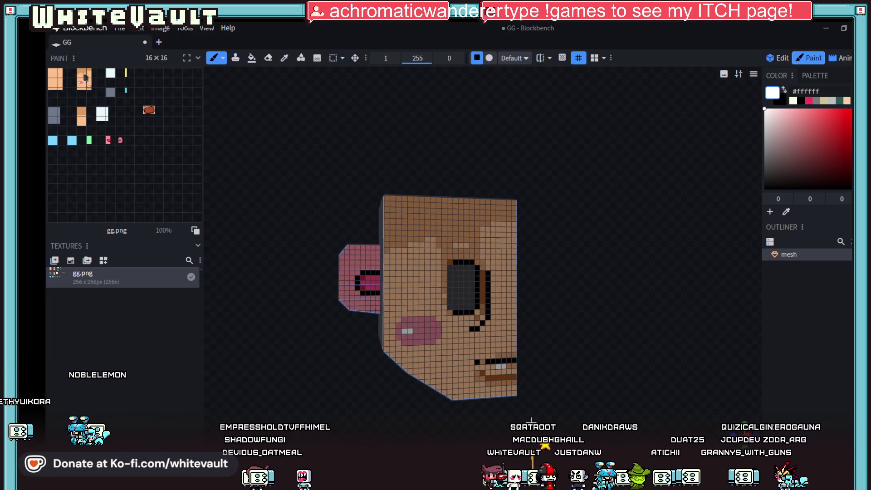
pyautogui.moveTo(584, 413); pyautogui.dragTo(582, 404)
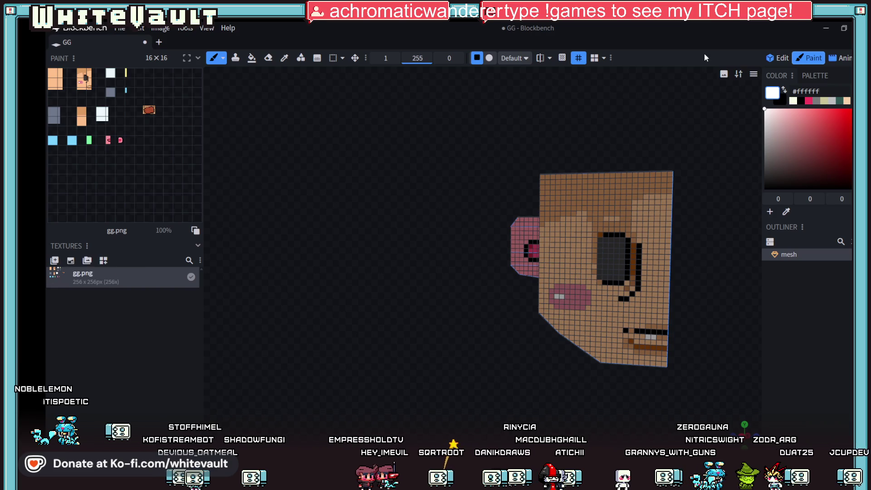
pyautogui.click(776, 59)
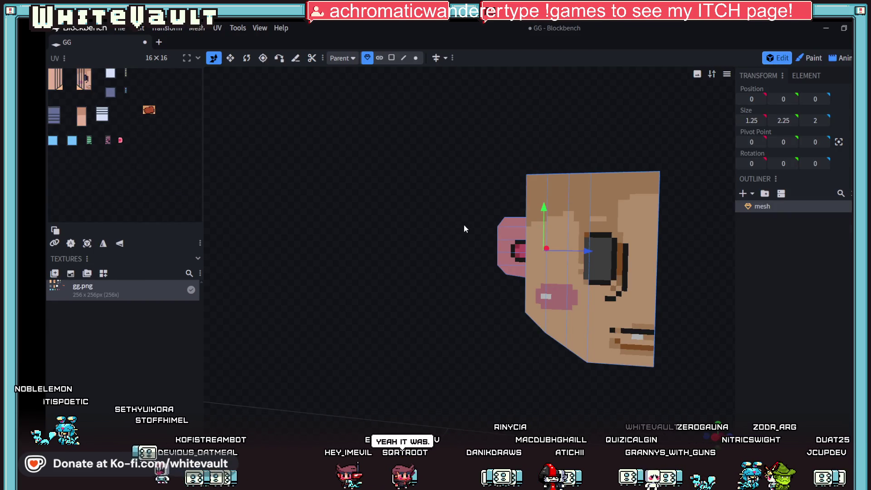
pyautogui.click(809, 59)
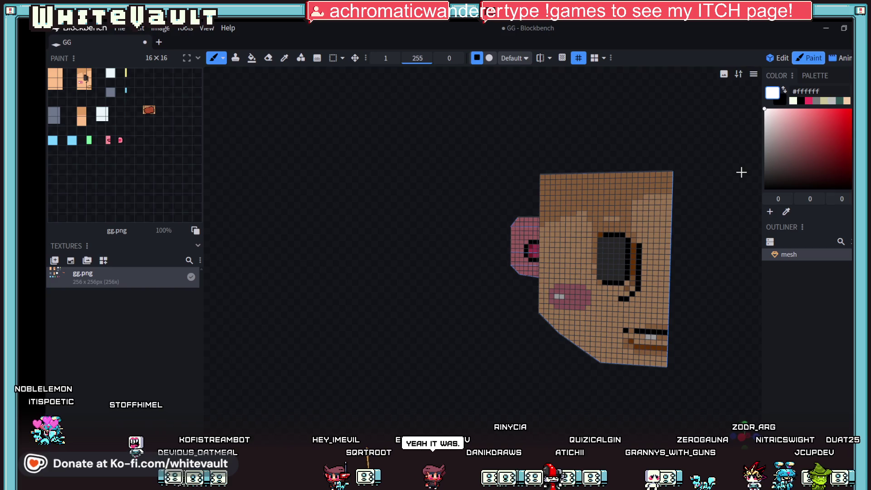
pyautogui.click(844, 59)
pyautogui.scroll(2, 667, 203)
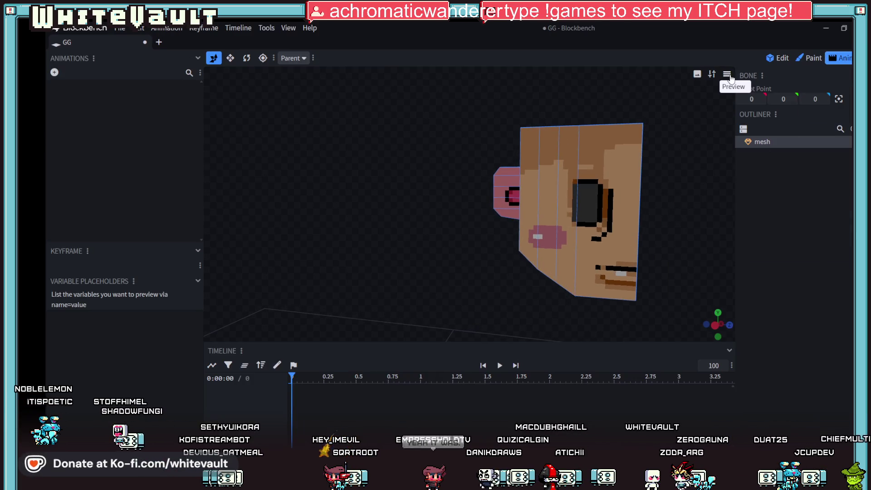
# - Cycle the view shading with Z back to textured and check the viewport options menu
pyautogui.press('z')
pyautogui.press('z')
pyautogui.press('z')
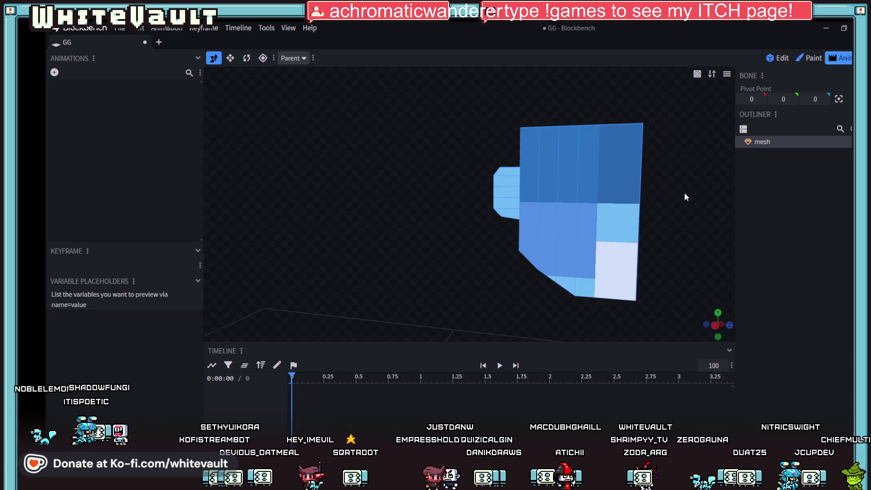
pyautogui.press('z')
pyautogui.press('z')
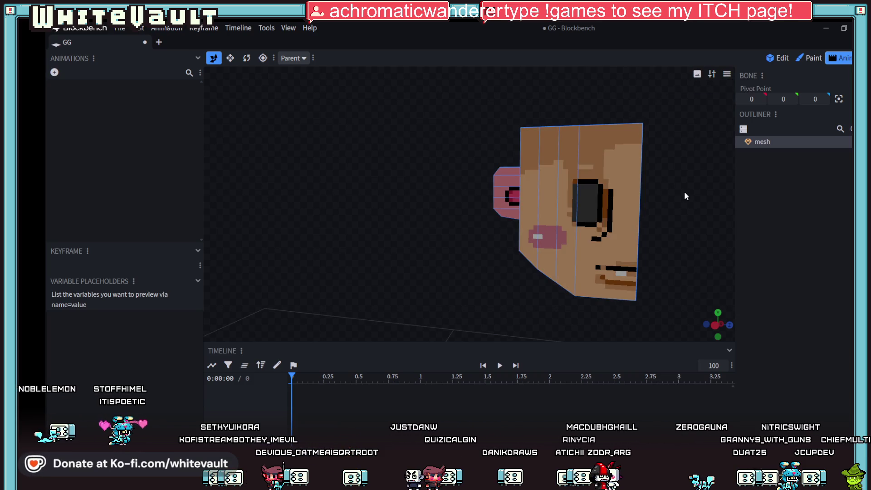
pyautogui.click(727, 74)
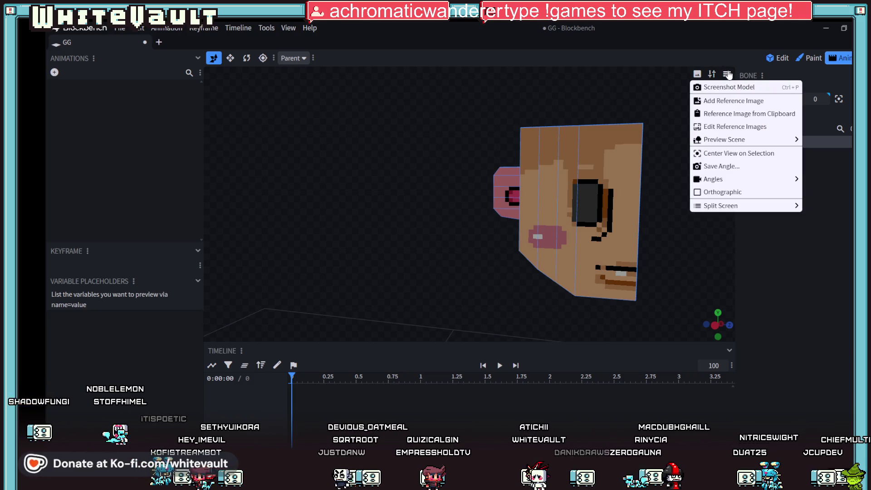
pyautogui.click(795, 259)
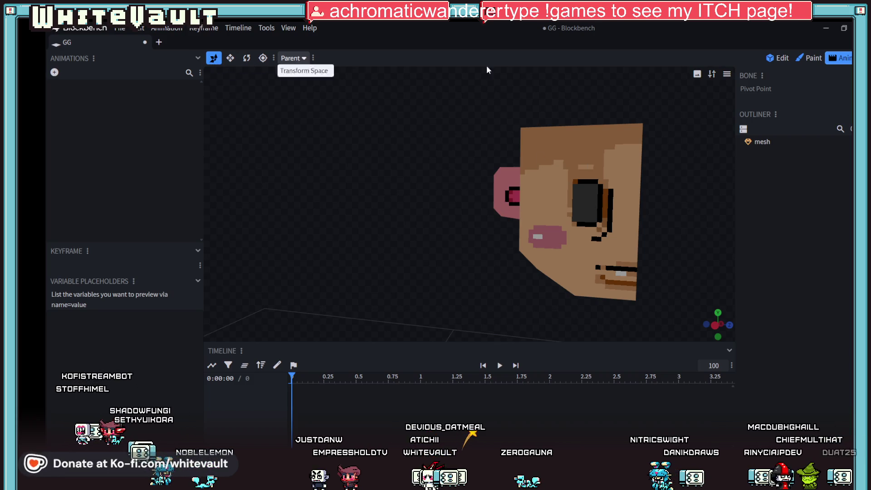
# - In Edit mode, select the head mesh's right-side face with face selection and nudge it along Z
pyautogui.click(778, 58)
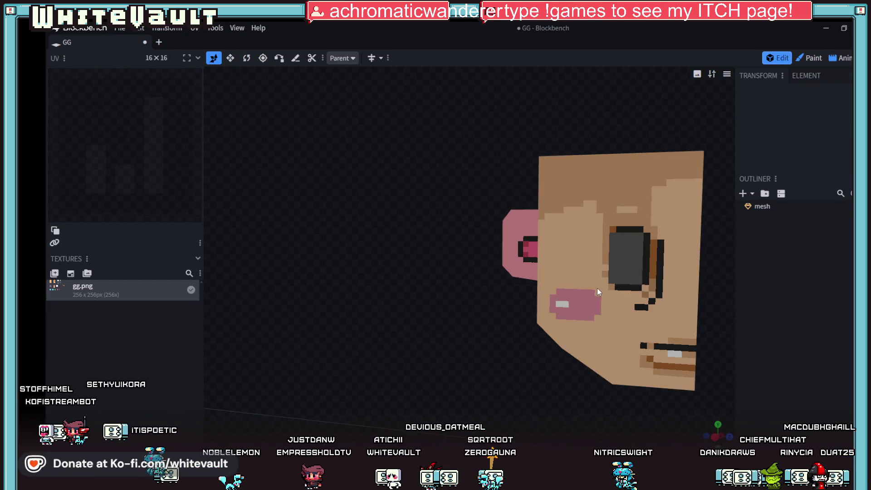
pyautogui.click(597, 286)
pyautogui.moveTo(598, 286); pyautogui.dragTo(575, 269)
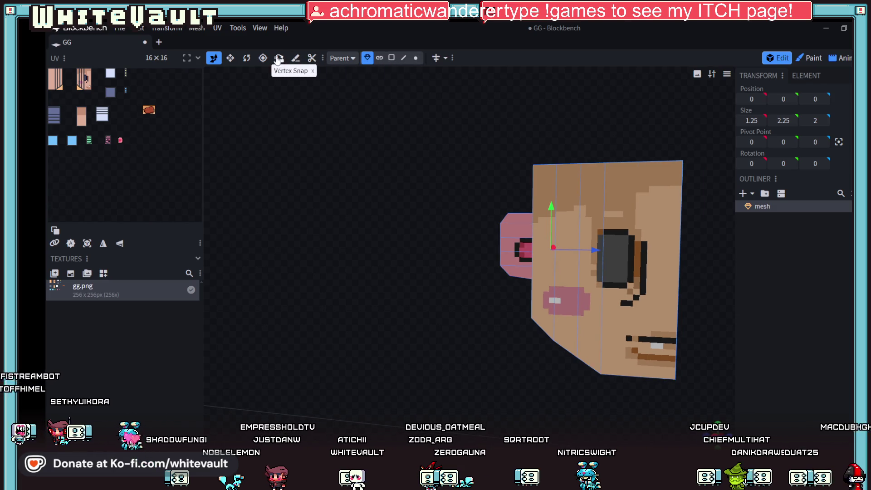
pyautogui.click(404, 58)
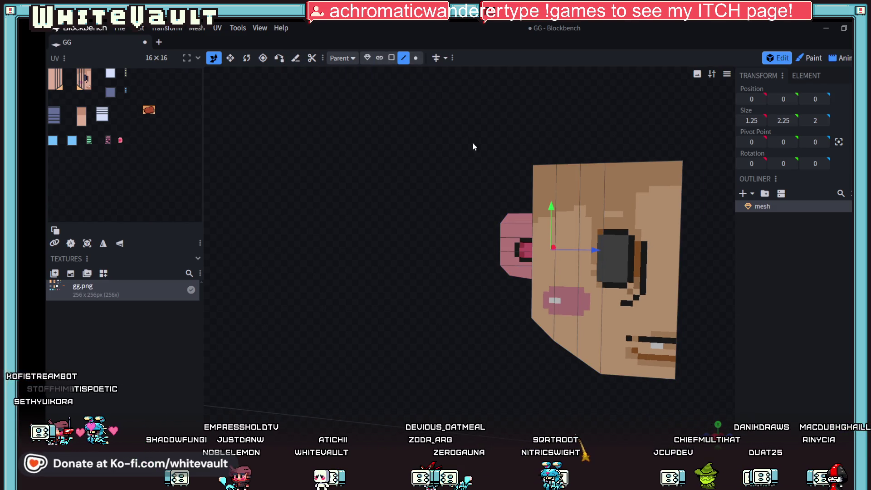
pyautogui.click(391, 58)
pyautogui.click(649, 251)
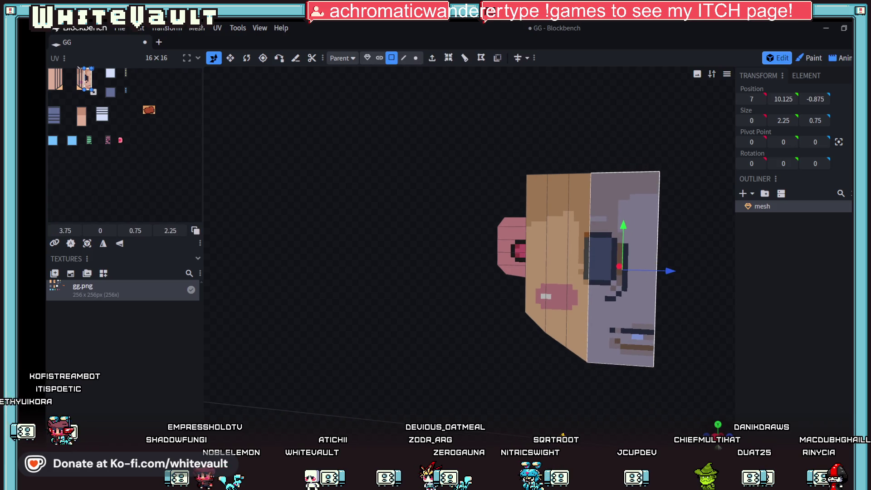
pyautogui.moveTo(718, 375); pyautogui.dragTo(543, 311, button='right')
pyautogui.moveTo(488, 212); pyautogui.dragTo(492, 209)
# - Reselect only the right-side face and shift it along the X axis, then select the whole mesh
pyautogui.moveTo(486, 325)
pyautogui.mouseDown()
pyautogui.moveTo(571, 363)
pyautogui.moveTo(438, 225)
pyautogui.mouseUp()
pyautogui.hotkey('ctrl', 'a')
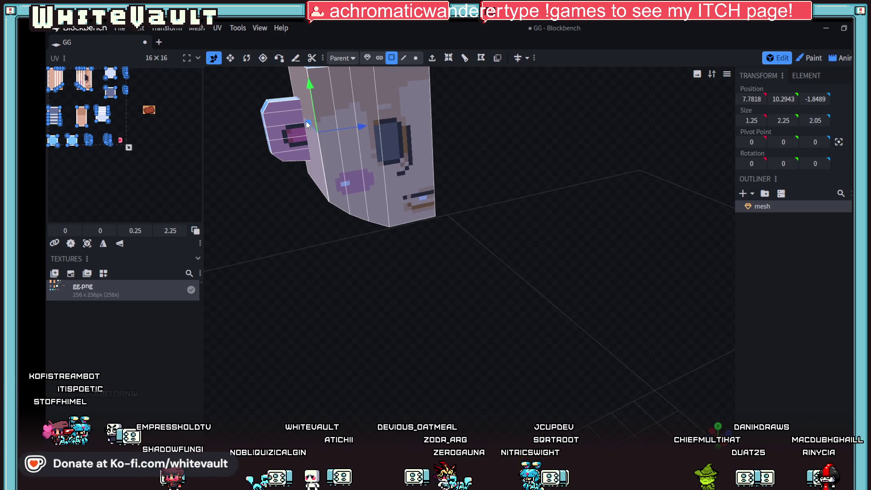
pyautogui.click(417, 156)
pyautogui.moveTo(395, 139); pyautogui.dragTo(381, 142)
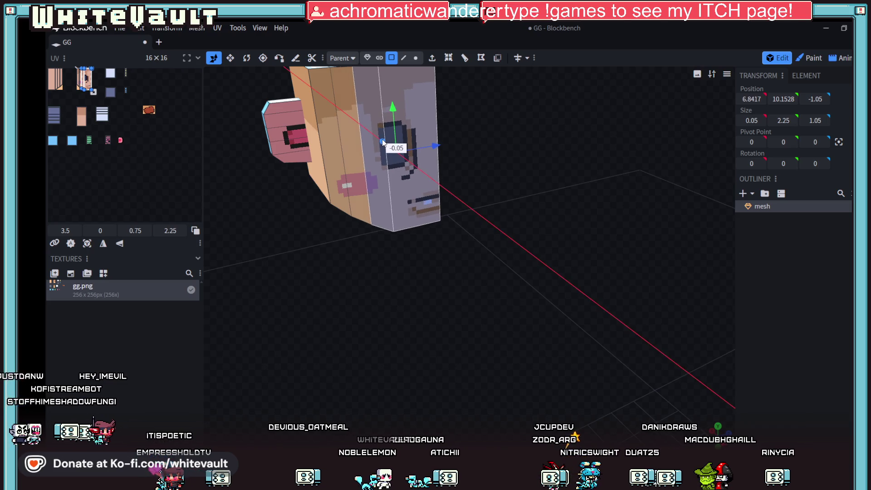
pyautogui.moveTo(381, 142)
pyautogui.mouseDown()
pyautogui.moveTo(361, 161)
pyautogui.moveTo(378, 146)
pyautogui.mouseUp()
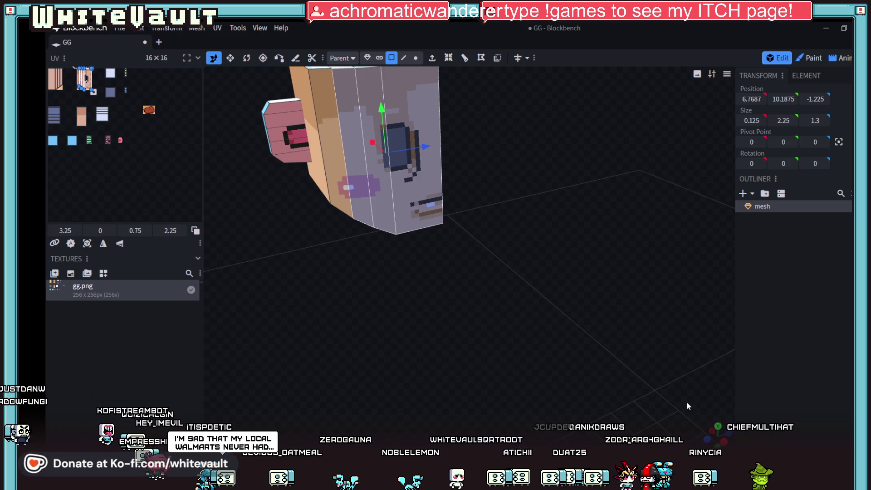
pyautogui.moveTo(401, 190); pyautogui.dragTo(517, 286)
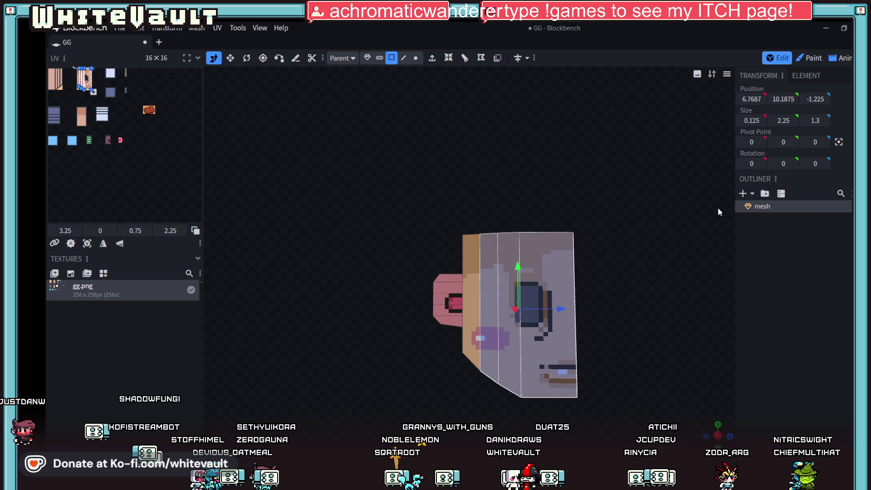
pyautogui.click(784, 208)
# - Start a new cuboid mesh in the Add Mesh settings, 16 across and 8 high
pyautogui.click(743, 194)
pyautogui.click(767, 212)
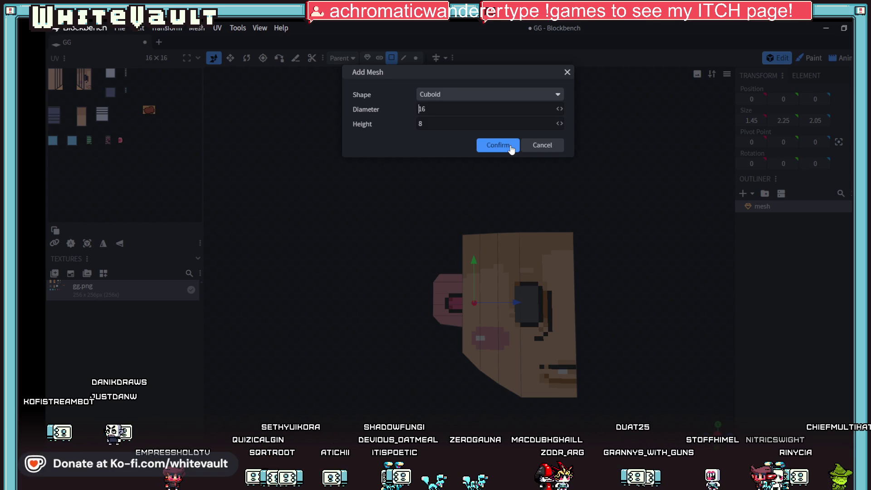
# - Confirm the Add Mesh dialog to place the 16 by 8 by 16 cuboid under the head
pyautogui.click(498, 146)
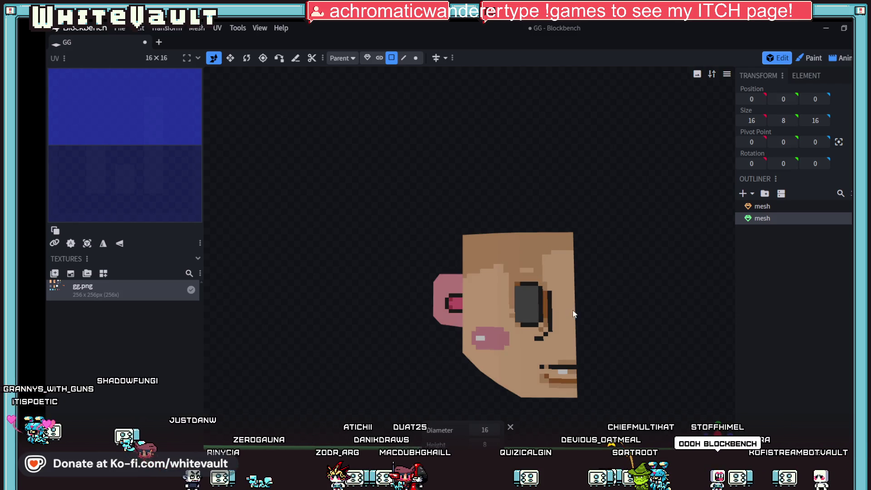
pyautogui.scroll(-2, 598, 337)
pyautogui.scroll(-1, 598, 336)
# - Shift the green cuboid to about 7.8 on X and flatten it into a 0.45-wide, 16-long strip
pyautogui.moveTo(599, 338); pyautogui.dragTo(620, 377)
pyautogui.scroll(-2, 620, 376)
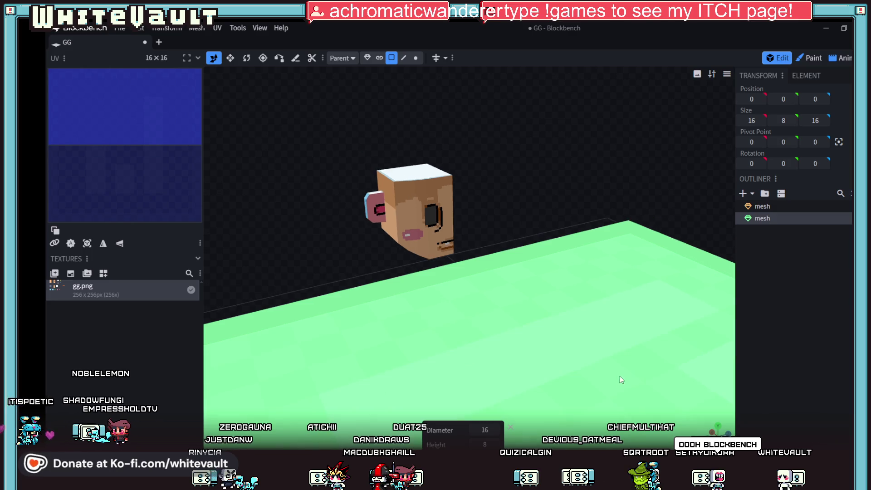
pyautogui.scroll(-2, 620, 405)
pyautogui.click(586, 376)
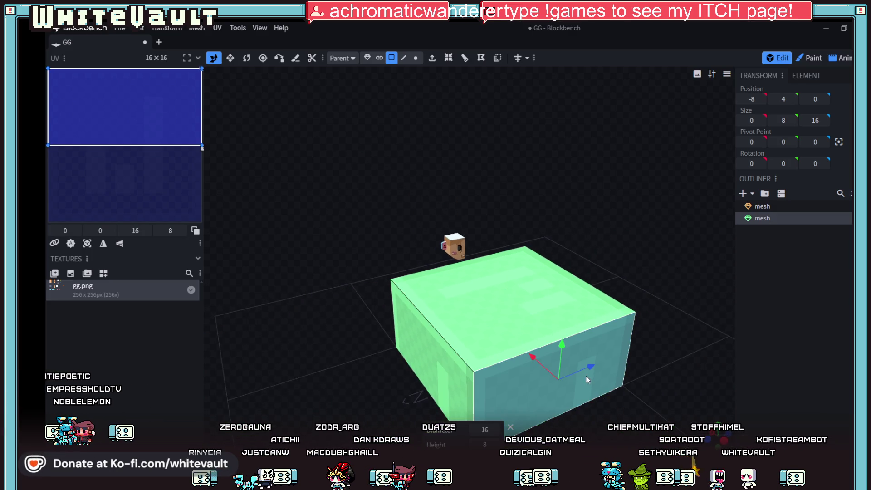
pyautogui.scroll(1, 633, 412)
pyautogui.scroll(-1, 633, 412)
pyautogui.scroll(-1, 633, 411)
pyautogui.moveTo(543, 310)
pyautogui.mouseDown()
pyautogui.moveTo(452, 242)
pyautogui.moveTo(445, 227)
pyautogui.mouseUp()
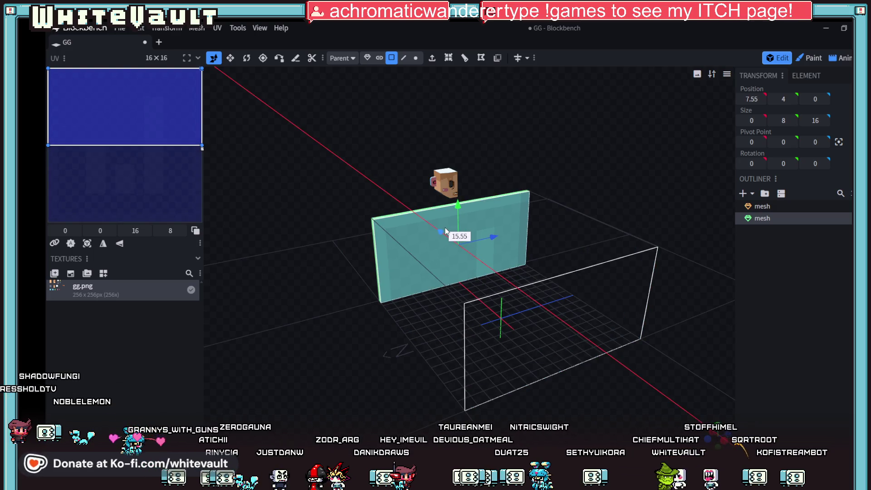
pyautogui.click(472, 201)
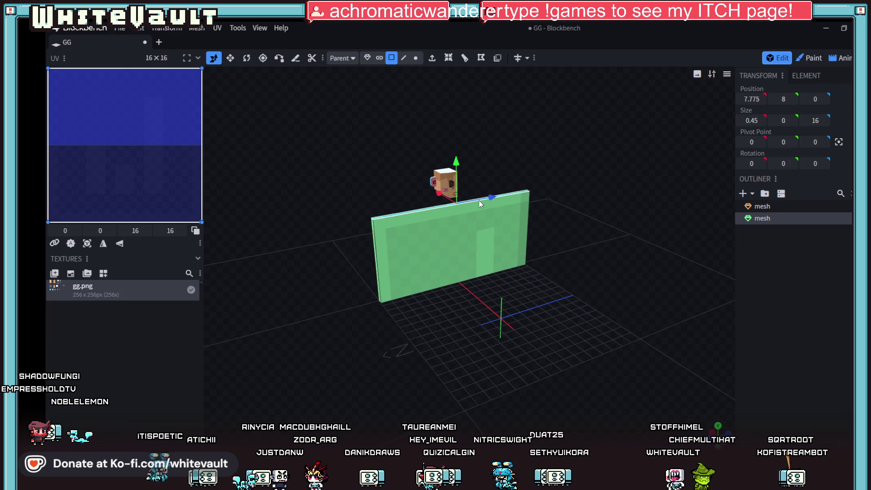
pyautogui.moveTo(457, 165); pyautogui.dragTo(456, 248)
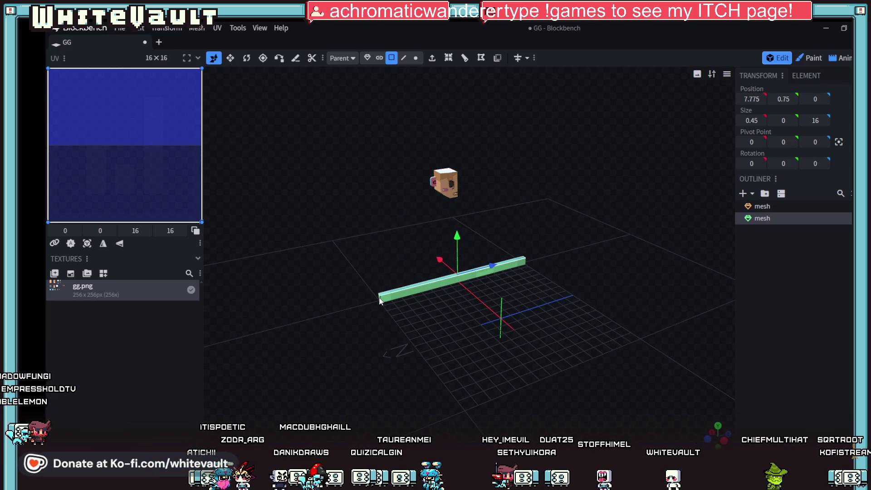
pyautogui.moveTo(720, 443); pyautogui.dragTo(611, 383)
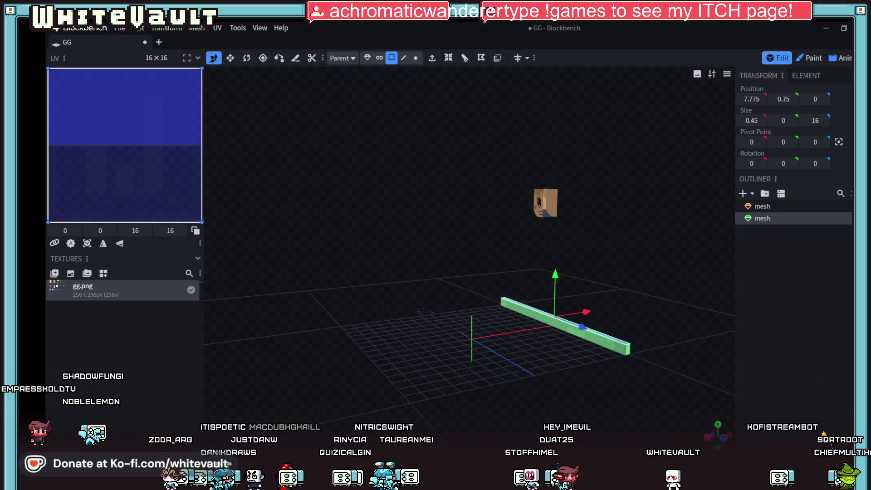
pyautogui.hotkey('alt', 'Tab')
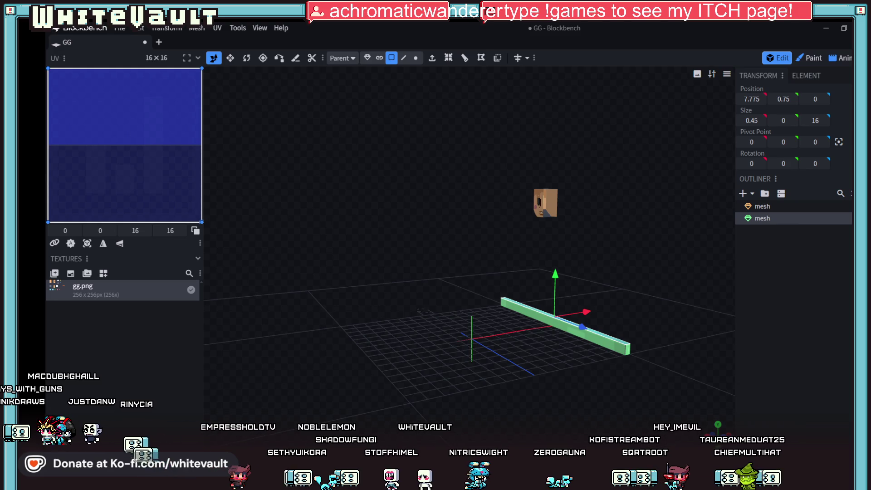
pyautogui.scroll(3, 637, 235)
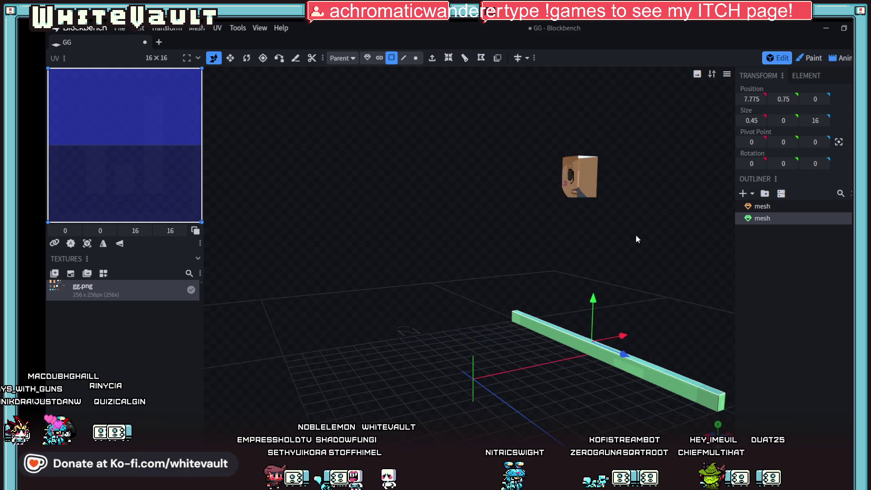
# - Orbit for a closer look at the bar, then switch over to the browser window
pyautogui.moveTo(637, 235)
pyautogui.mouseDown()
pyautogui.moveTo(679, 276)
pyautogui.moveTo(701, 271)
pyautogui.moveTo(641, 250)
pyautogui.mouseUp()
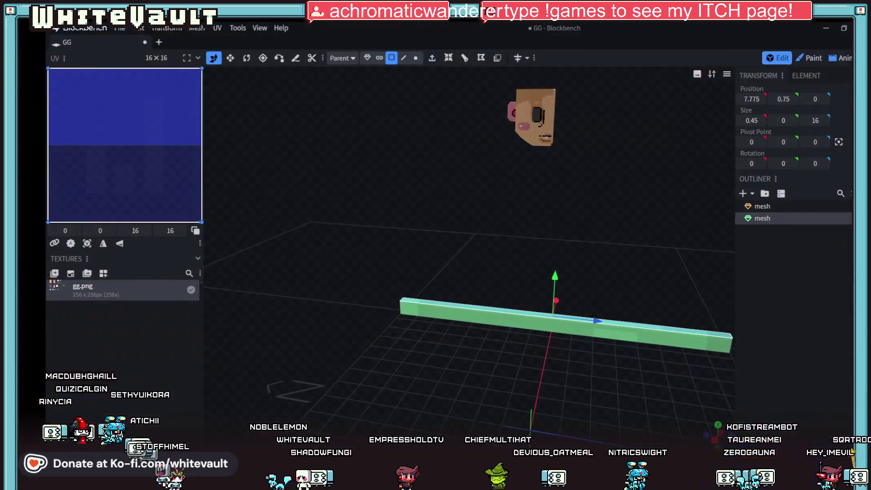
pyautogui.hotkey('alt', 'Tab')
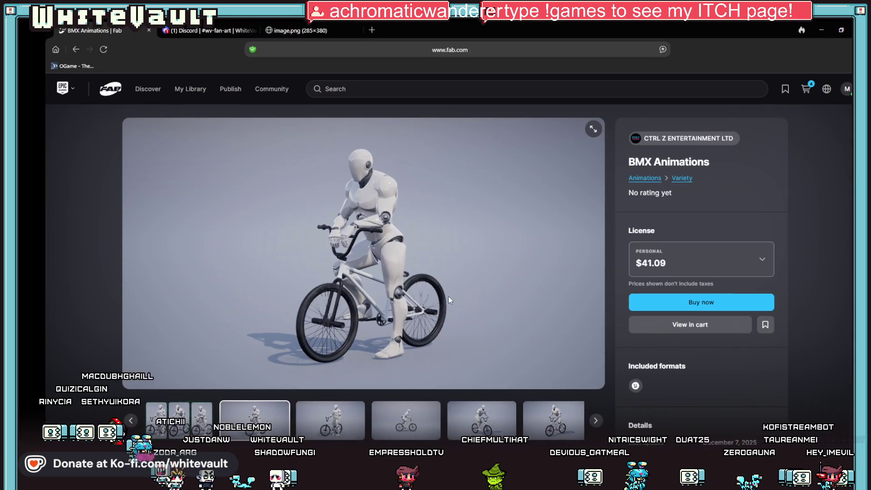
# - View the standing and riding pose gallery images, cycle through Blockbench and Discord, then put the browser away
pyautogui.click(344, 409)
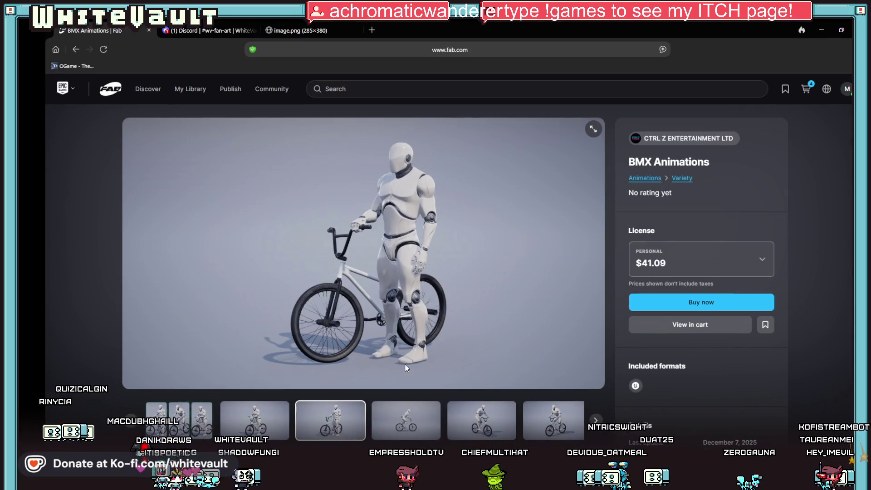
pyautogui.scroll(-2, 406, 368)
pyautogui.click(409, 293)
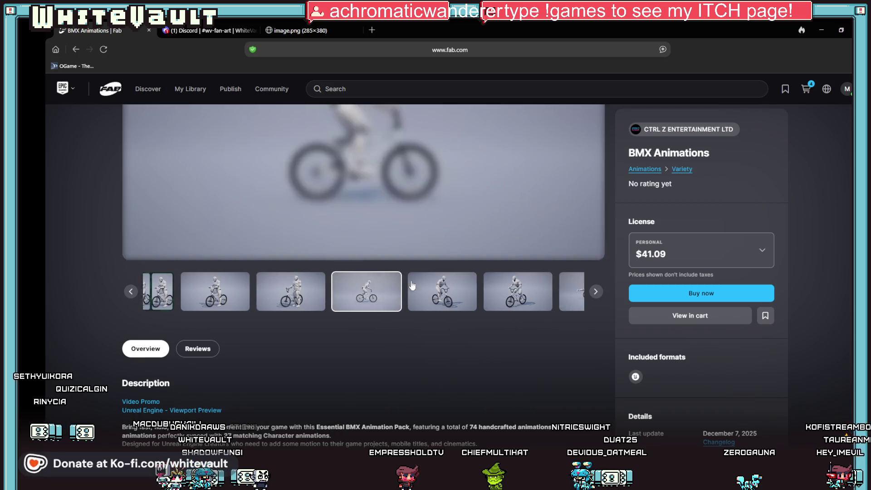
pyautogui.scroll(2, 471, 388)
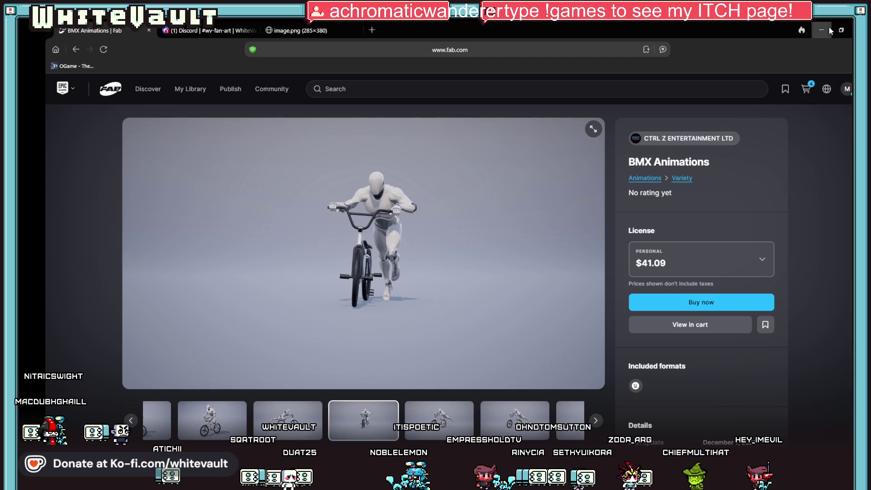
pyautogui.hotkey('alt', 'Tab')
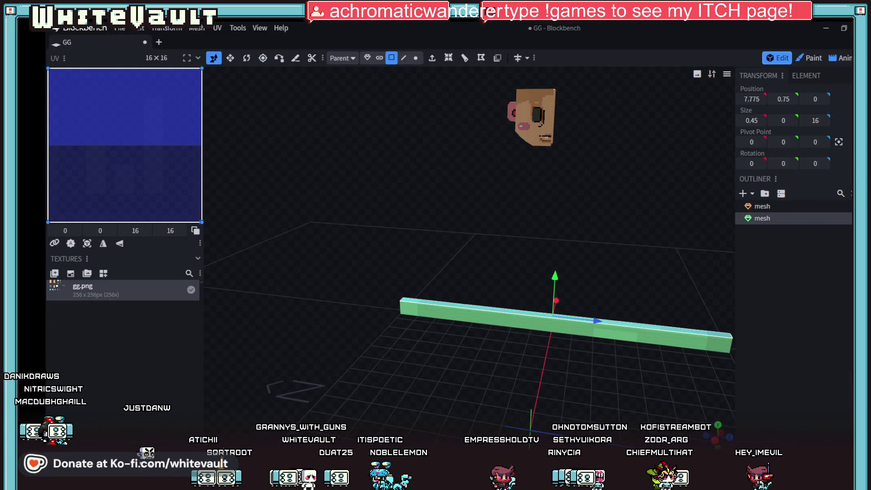
pyautogui.hotkey('alt', 'Tab')
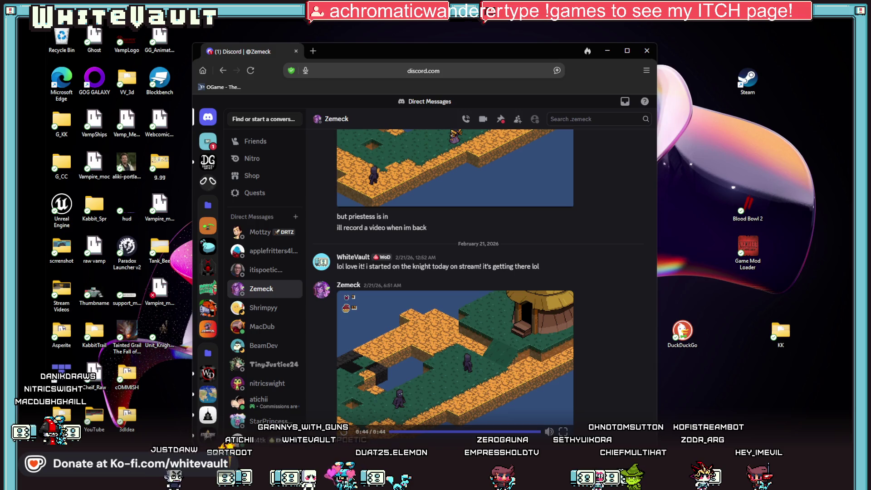
pyautogui.hotkey('alt', 'Tab')
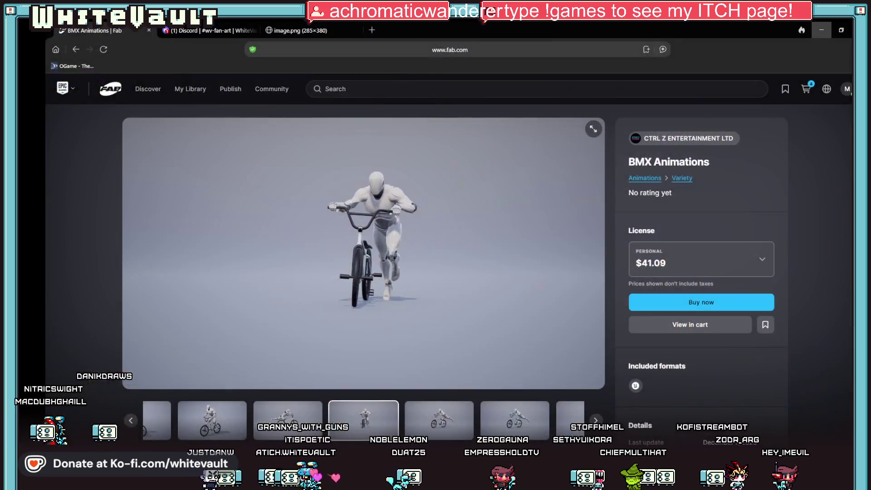
pyautogui.click(821, 31)
# - Bring the Blockbench scene with the head and green strip back up
pyautogui.hotkey('alt', 'Tab')
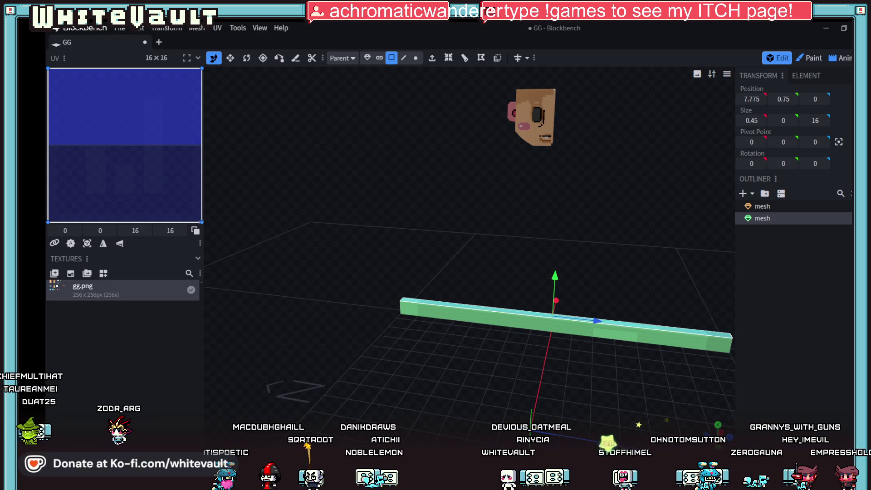
pyautogui.scroll(-3, 570, 369)
# - Switch to Object selection mode and raise the whole green bar upward toward the head
pyautogui.moveTo(570, 370); pyautogui.dragTo(498, 354)
pyautogui.scroll(3, 606, 336)
pyautogui.moveTo(606, 336)
pyautogui.mouseDown()
pyautogui.moveTo(650, 392)
pyautogui.moveTo(514, 334)
pyautogui.moveTo(665, 366)
pyautogui.moveTo(419, 291)
pyautogui.moveTo(390, 330)
pyautogui.moveTo(488, 338)
pyautogui.mouseUp()
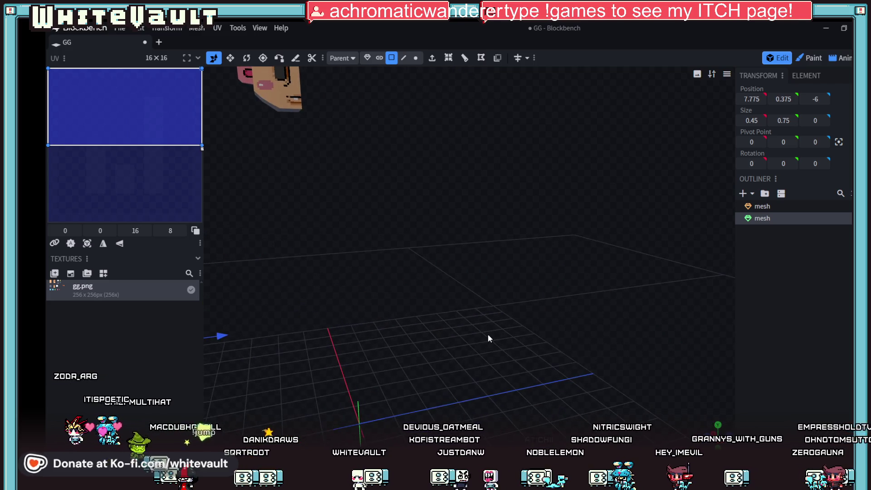
pyautogui.moveTo(453, 364)
pyautogui.mouseDown()
pyautogui.moveTo(352, 343)
pyautogui.moveTo(478, 314)
pyautogui.moveTo(436, 258)
pyautogui.mouseUp()
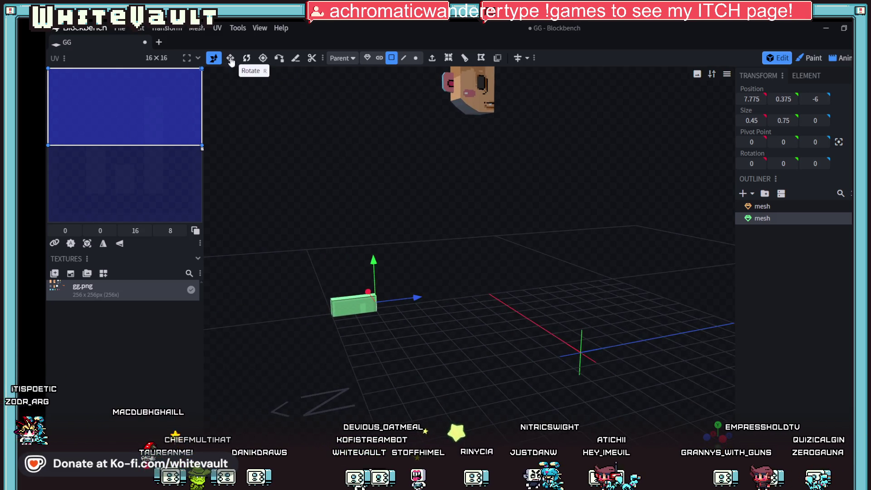
pyautogui.click(367, 58)
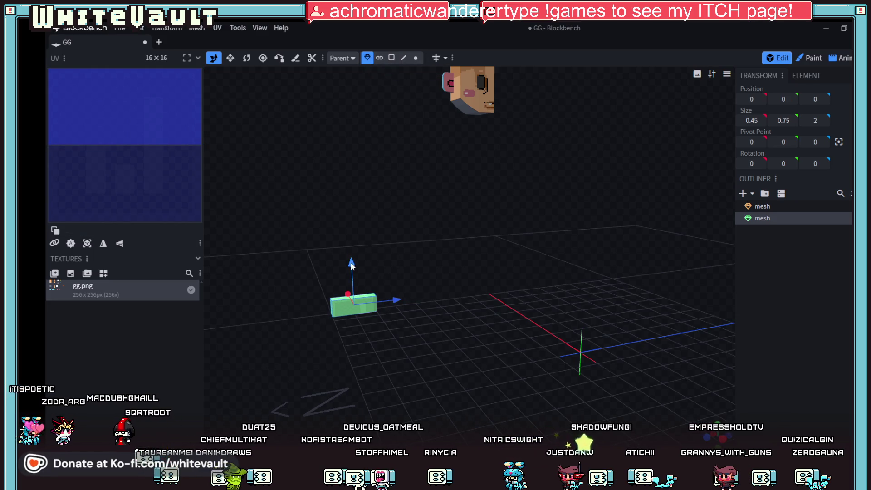
pyautogui.moveTo(352, 266); pyautogui.dragTo(347, 109)
pyautogui.moveTo(412, 174)
pyautogui.mouseDown()
pyautogui.moveTo(391, 280)
pyautogui.moveTo(470, 272)
pyautogui.mouseUp()
# - Move the bar forward and sideways to sit across the head's face, then return to Face selection mode
pyautogui.moveTo(422, 201); pyautogui.dragTo(425, 171)
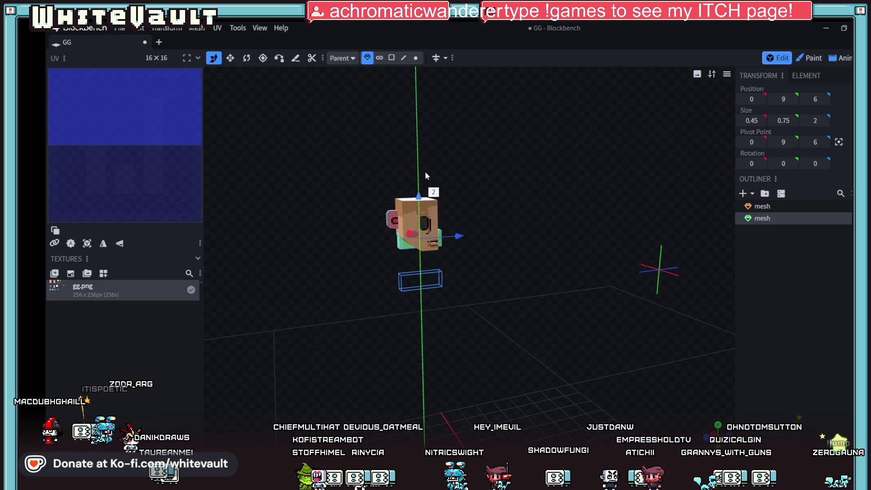
pyautogui.moveTo(500, 326); pyautogui.dragTo(564, 332)
pyautogui.moveTo(369, 246)
pyautogui.mouseDown()
pyautogui.moveTo(418, 255)
pyautogui.moveTo(404, 252)
pyautogui.mouseUp()
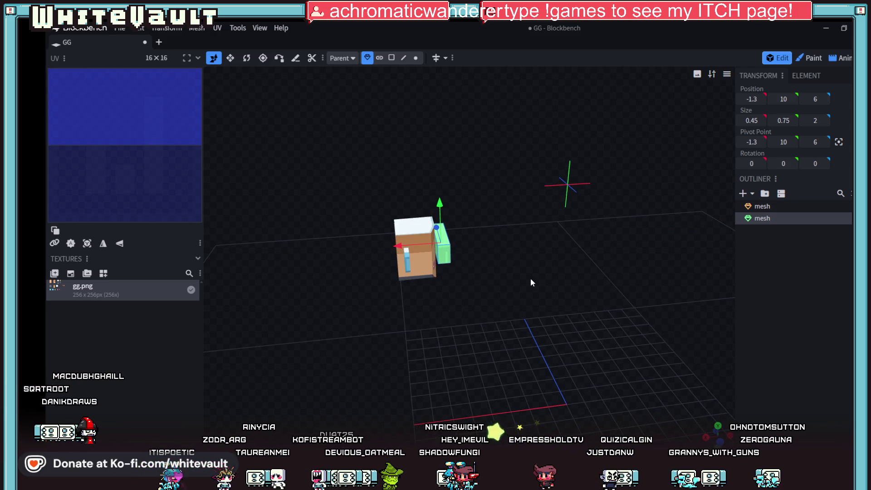
pyautogui.moveTo(531, 282); pyautogui.dragTo(502, 326)
pyautogui.scroll(3, 501, 326)
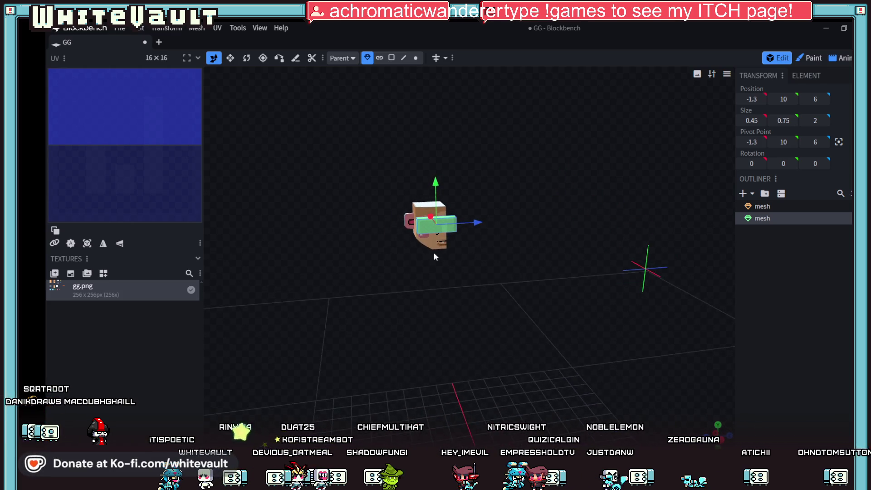
pyautogui.moveTo(517, 309)
pyautogui.mouseDown(button='right')
pyautogui.moveTo(630, 347)
pyautogui.moveTo(516, 308)
pyautogui.mouseUp(button='right')
pyautogui.click(392, 59)
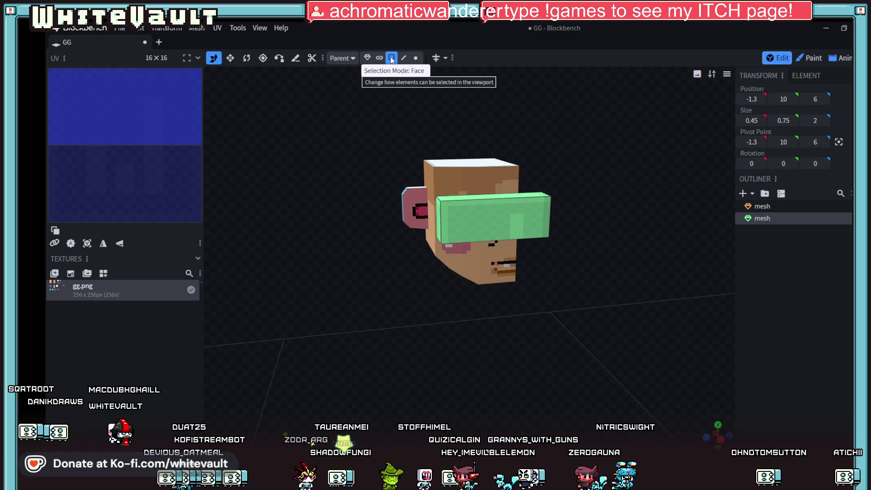
pyautogui.hotkey('alt', 'Tab')
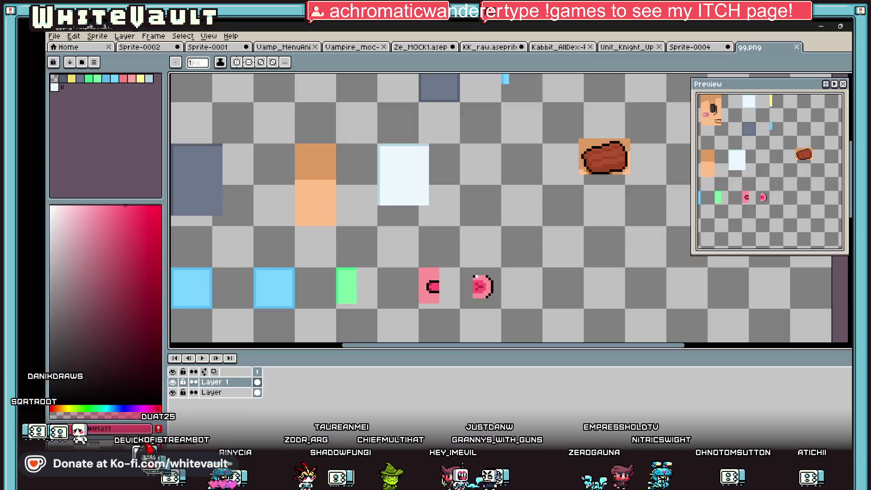
pyautogui.scroll(-2, 552, 214)
pyautogui.scroll(-1, 551, 215)
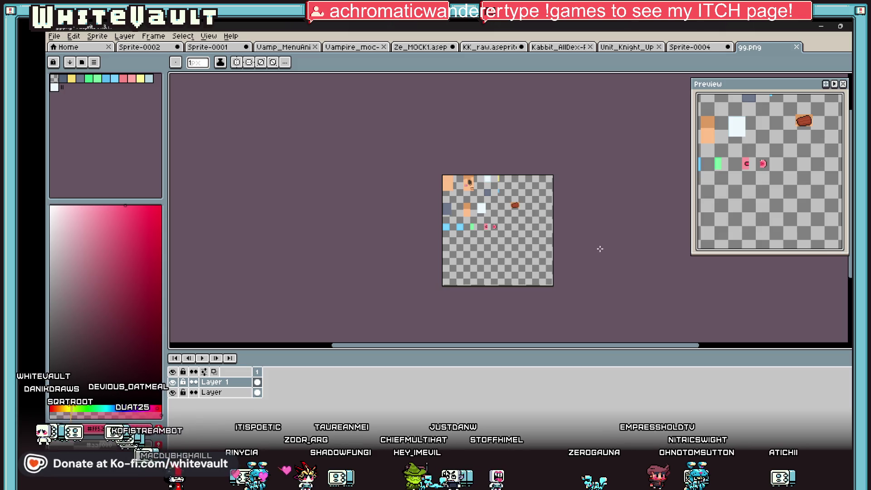
pyautogui.scroll(5, 521, 258)
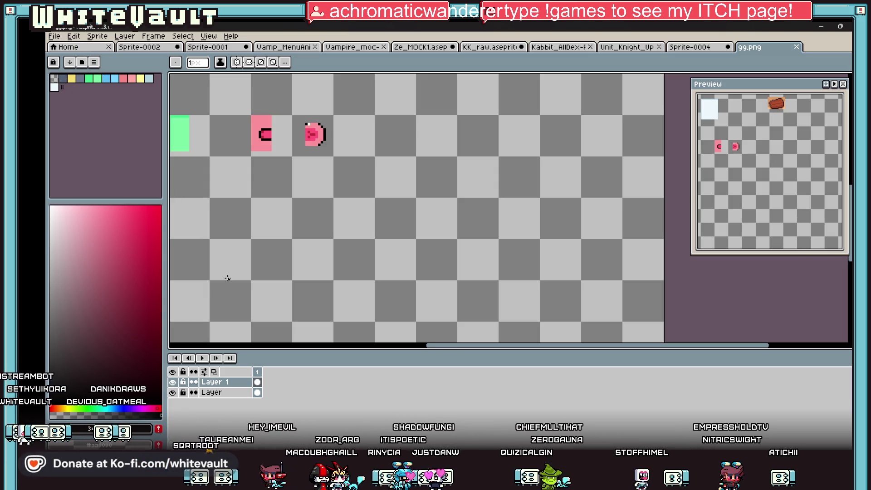
pyautogui.scroll(1, 453, 258)
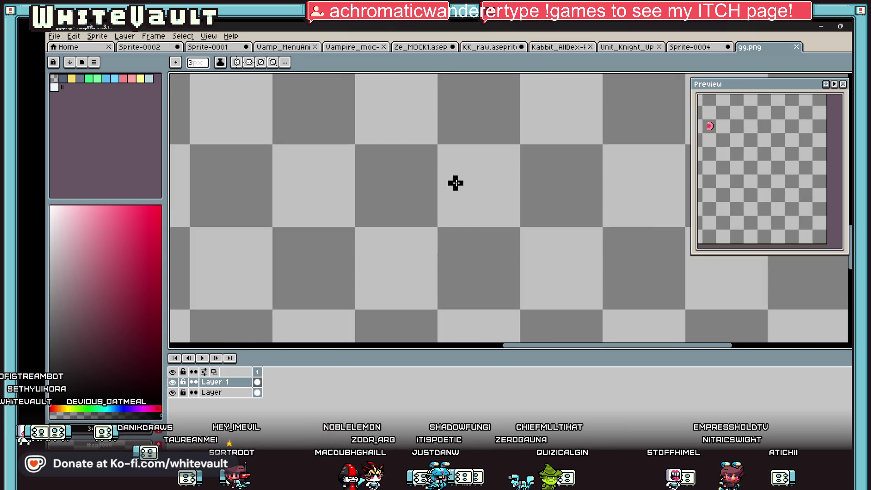
# - Draw three black vertical bars side by side on the 99.png canvas, undoing one stray mark
pyautogui.moveTo(437, 252)
pyautogui.mouseDown()
pyautogui.moveTo(428, 268)
pyautogui.moveTo(459, 253)
pyautogui.moveTo(432, 284)
pyautogui.mouseUp()
pyautogui.click(463, 243)
pyautogui.hotkey('ctrl', 'z')
pyautogui.hotkey('ctrl', 'z')
pyautogui.hotkey('ctrl', 'z')
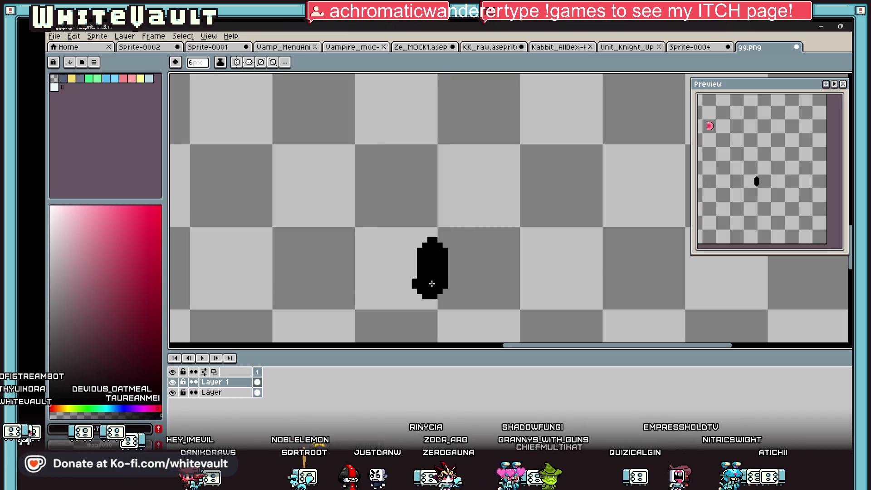
pyautogui.moveTo(473, 251); pyautogui.dragTo(473, 285)
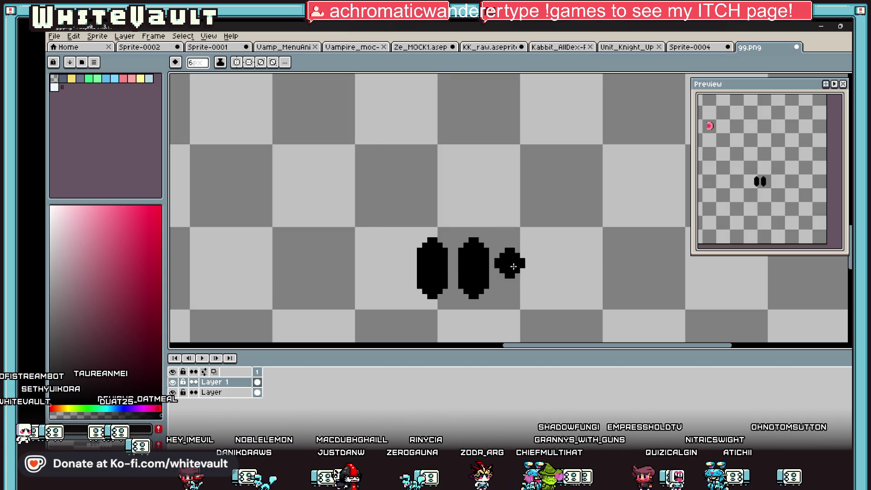
pyautogui.moveTo(515, 250); pyautogui.dragTo(515, 285)
# - Select the region around the three black bars with the magic wand, then clear the selection
pyautogui.press('w')
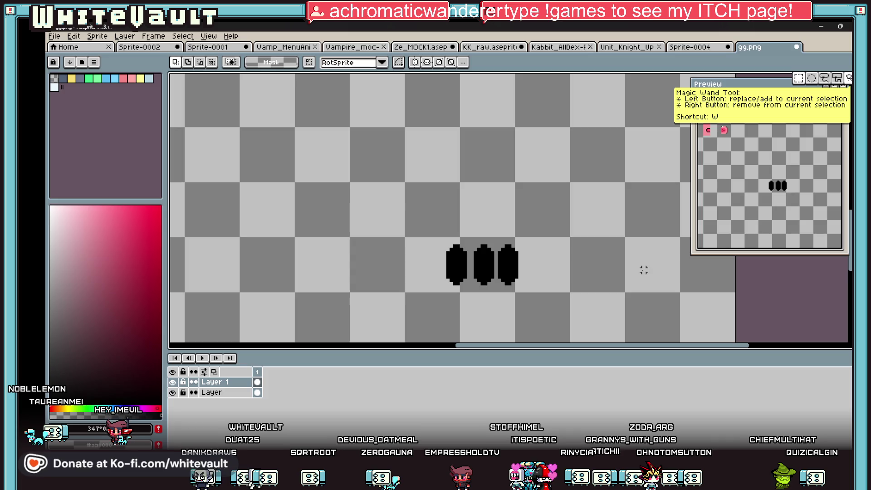
pyautogui.moveTo(420, 236); pyautogui.dragTo(551, 301)
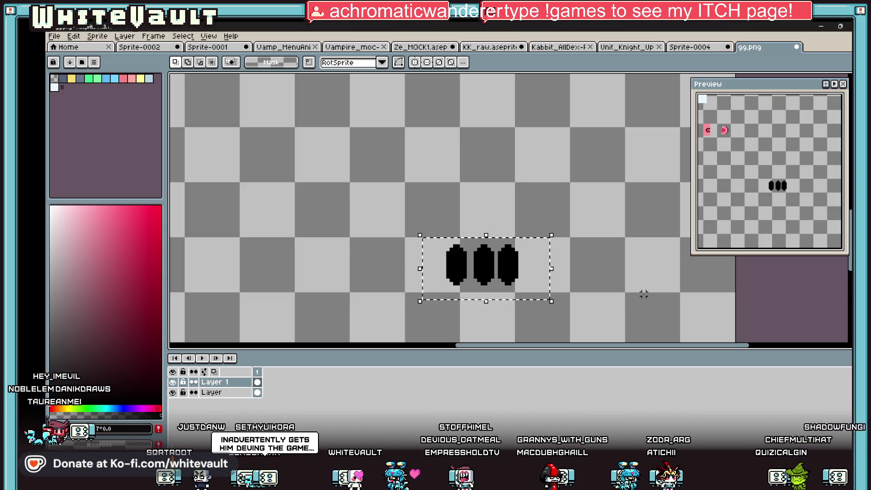
pyautogui.hotkey('ctrl', 'd')
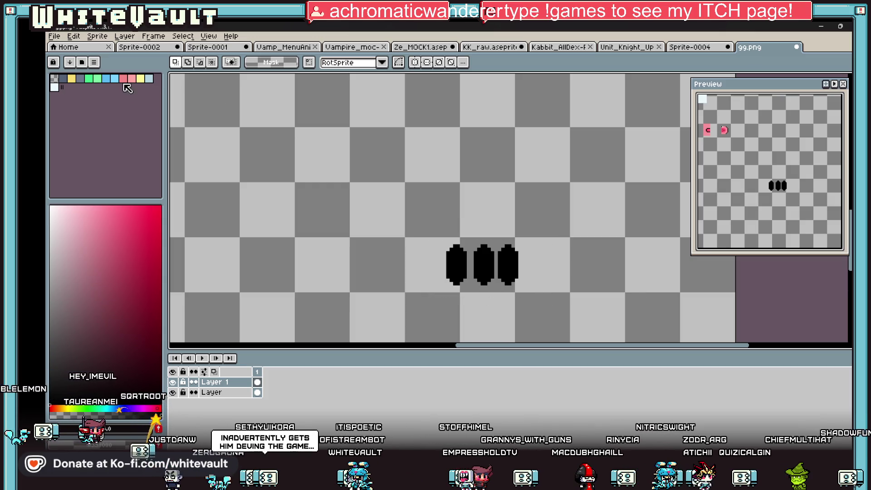
# - Switch to the blue colour and pencil, then marquee-select the black bars and blue shape
pyautogui.press('9')
pyautogui.press('b')
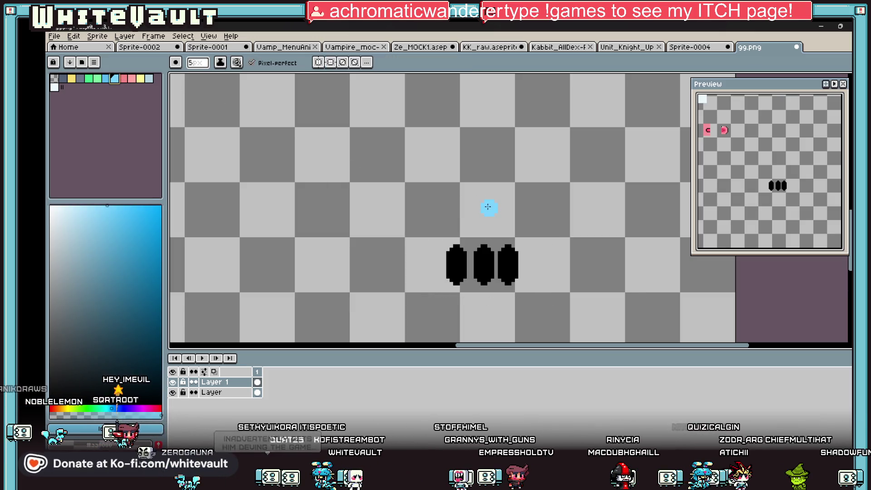
pyautogui.scroll(2, 483, 204)
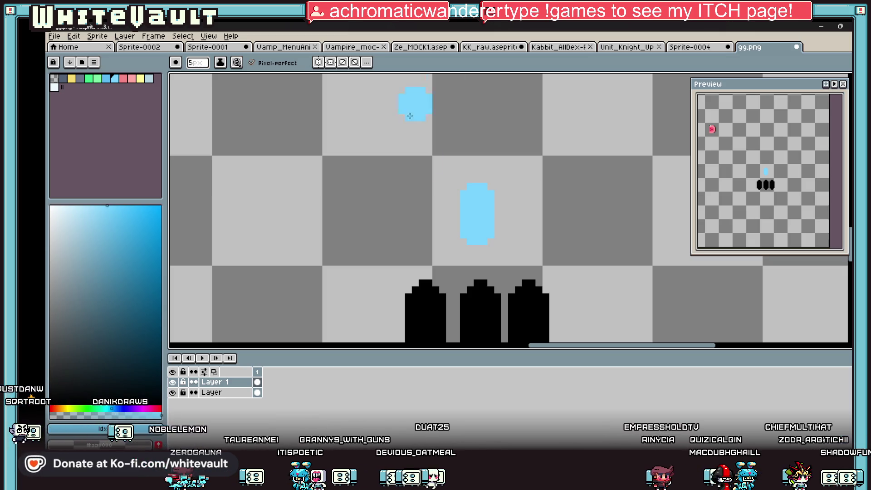
pyautogui.scroll(-3, 497, 224)
pyautogui.scroll(2, 554, 266)
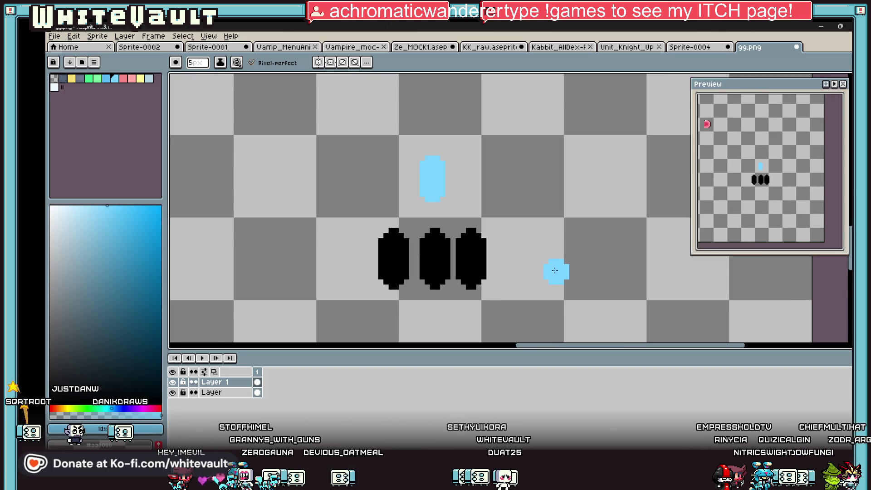
pyautogui.scroll(-2, 565, 200)
pyautogui.press('m')
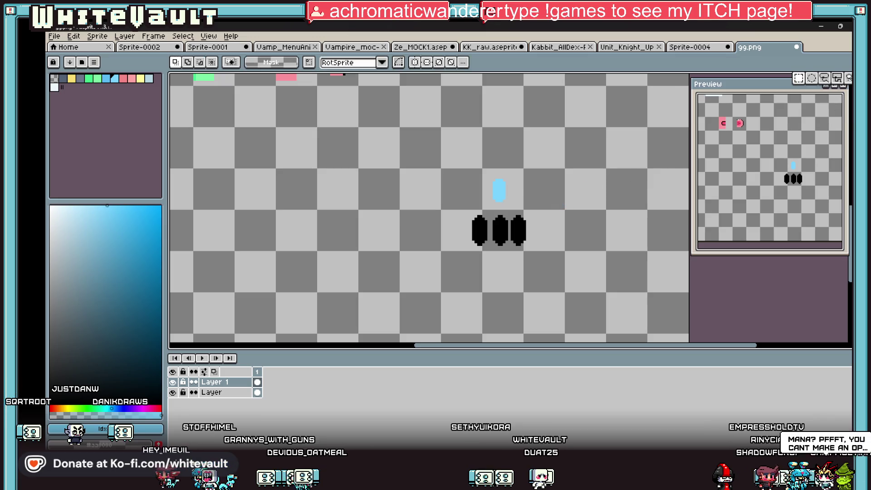
pyautogui.moveTo(442, 167); pyautogui.dragTo(577, 292)
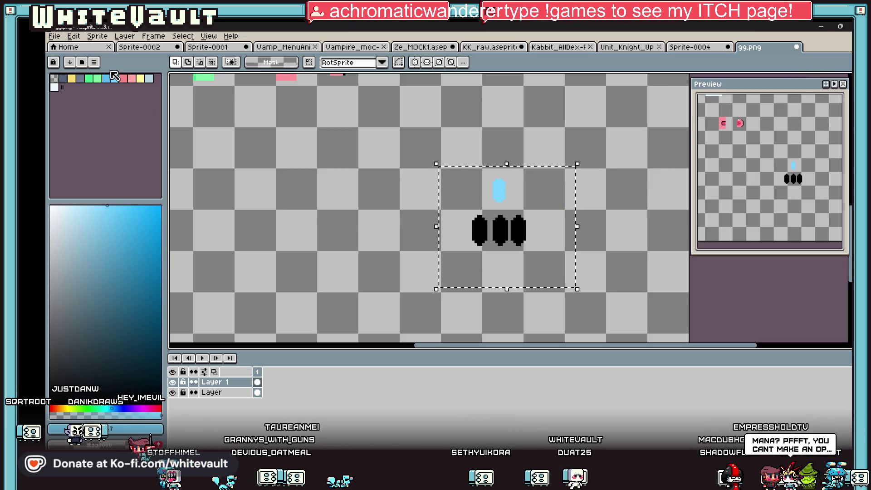
pyautogui.scroll(1, 538, 244)
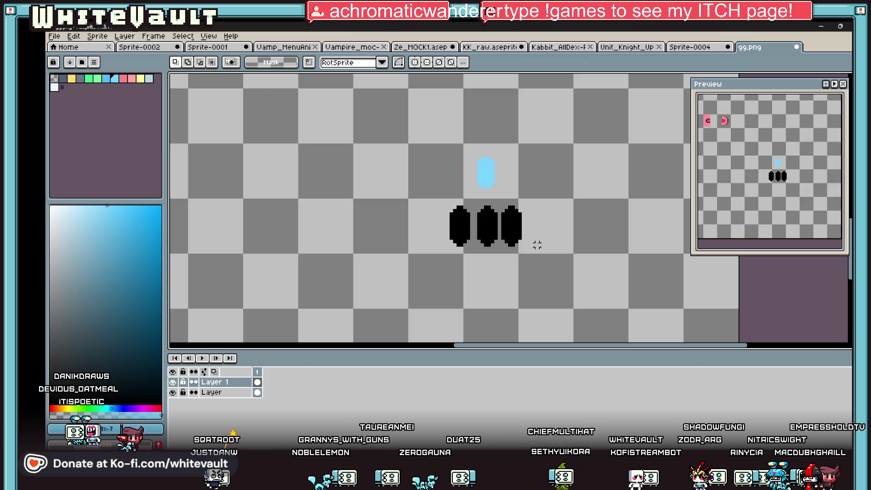
pyautogui.scroll(1, 447, 169)
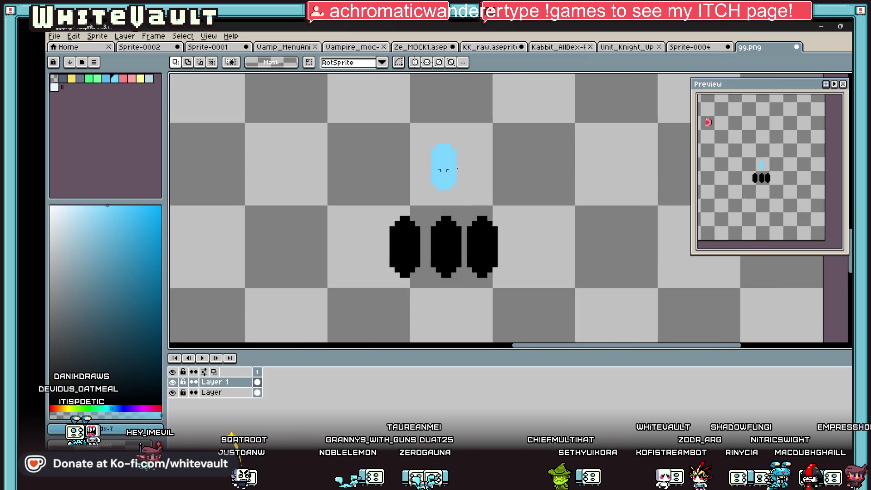
# - Paint blue over the capsule with the pencil and deepen it to a more saturated blue
pyautogui.click(106, 78)
pyautogui.press('b')
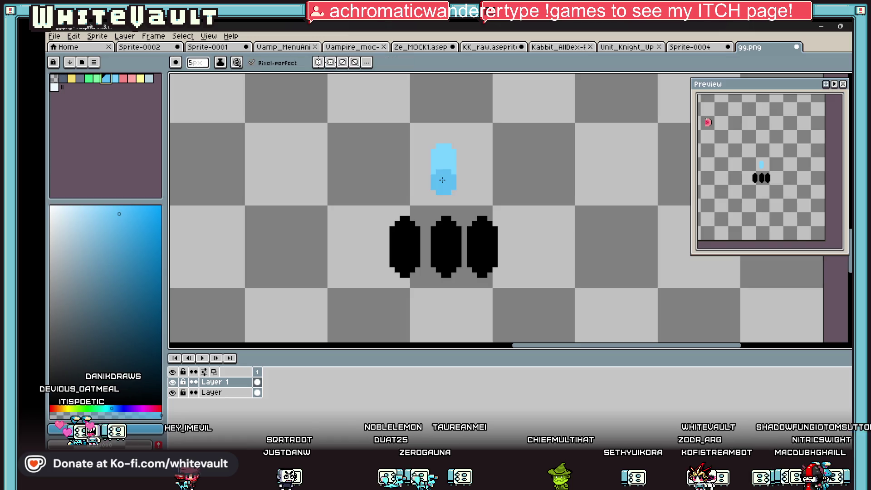
pyautogui.moveTo(441, 179); pyautogui.dragTo(426, 165)
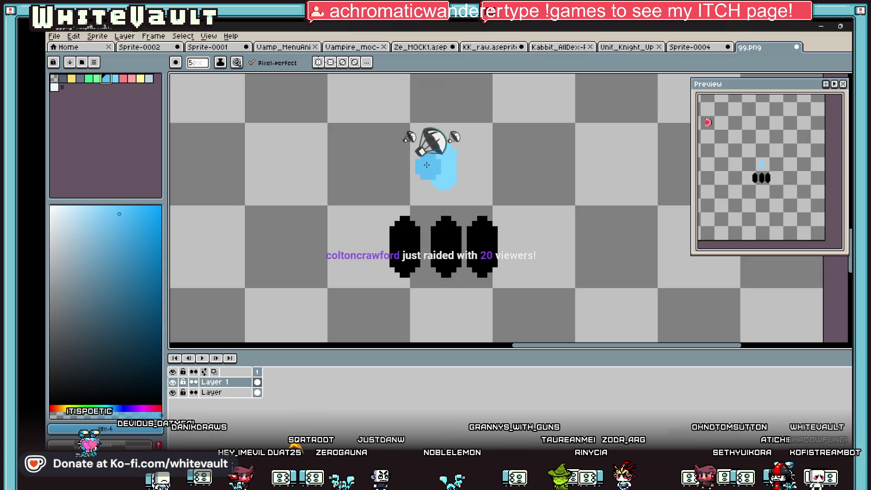
pyautogui.click(120, 225)
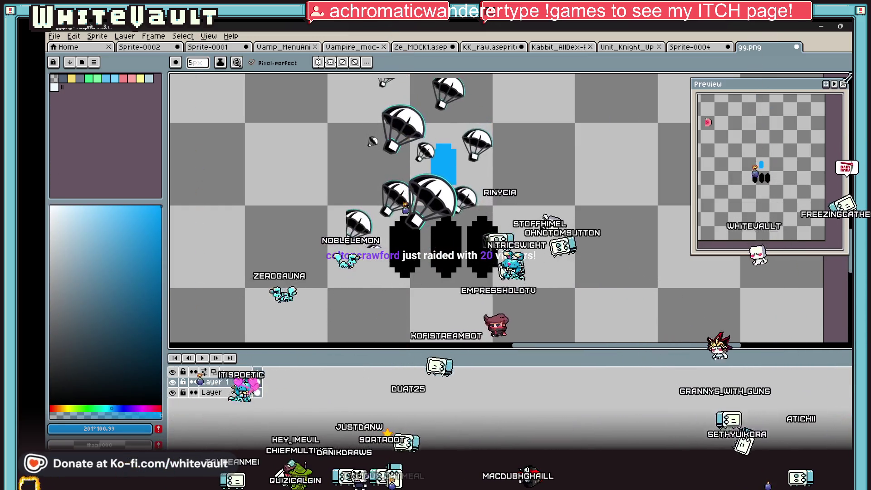
# - Marquee the blue capsule and Alt-drag a copy beside it, deselect, then switch to the Ze_MOCK1 knight sheet
pyautogui.press('m')
pyautogui.moveTo(398, 132)
pyautogui.mouseDown()
pyautogui.moveTo(477, 201)
pyautogui.moveTo(429, 197)
pyautogui.mouseUp()
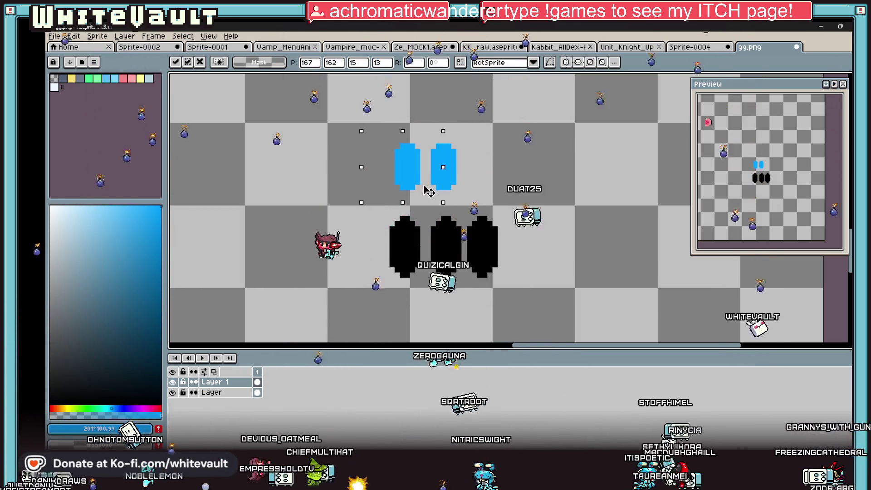
pyautogui.click(360, 132)
pyautogui.moveTo(361, 131); pyautogui.dragTo(477, 194)
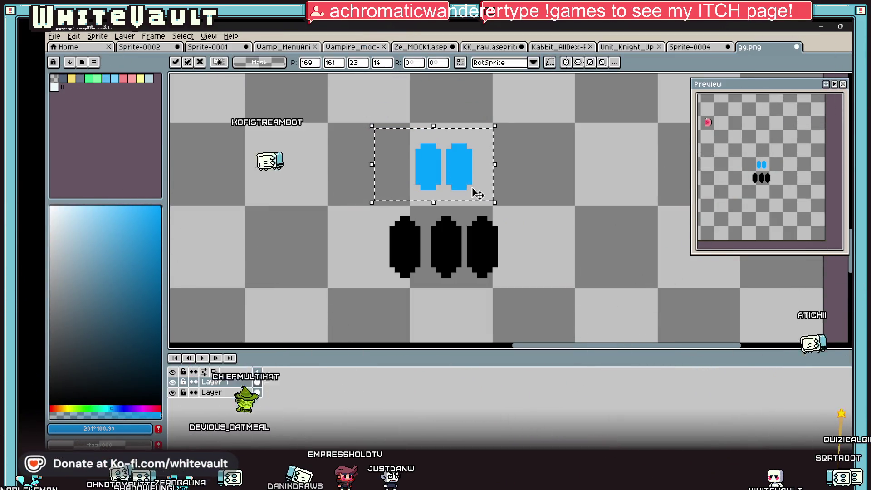
pyautogui.click(526, 238)
pyautogui.scroll(1, 516, 239)
pyautogui.scroll(-1, 517, 239)
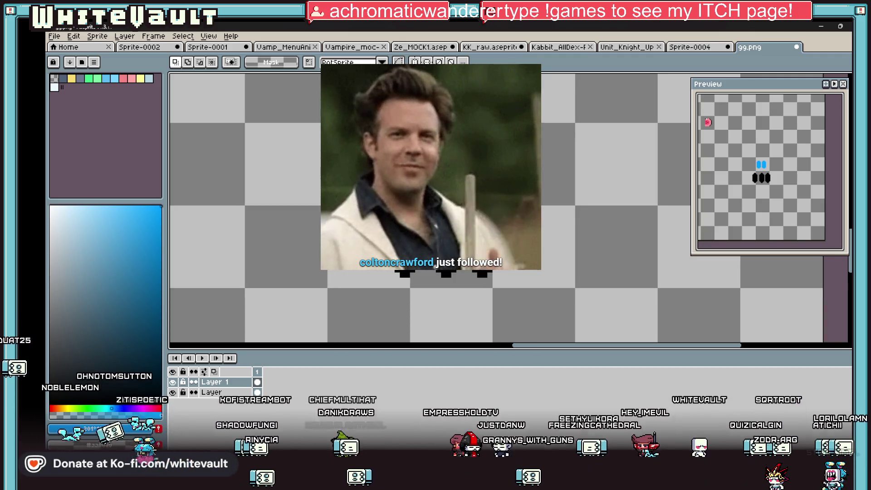
pyautogui.scroll(-2, 497, 204)
pyautogui.click(421, 47)
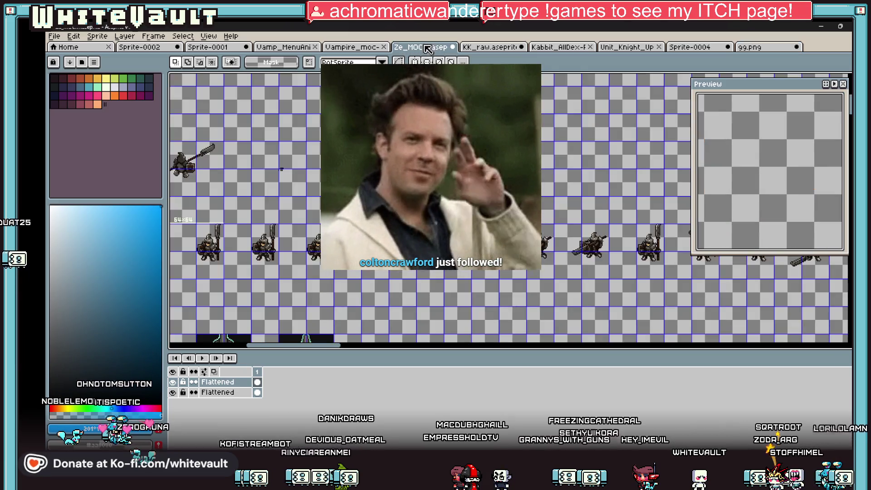
# - View the vampire sprite sheet's portrait columns, then move on to another open sprite
pyautogui.click(352, 47)
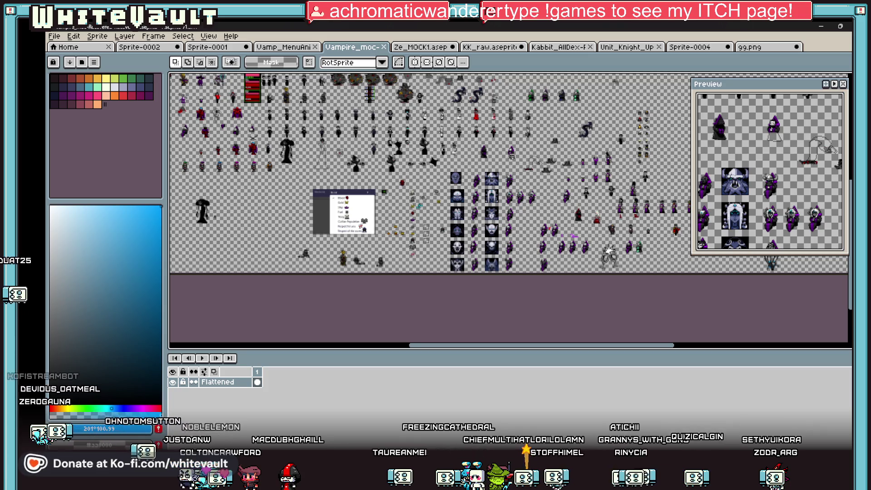
pyautogui.scroll(2, 519, 180)
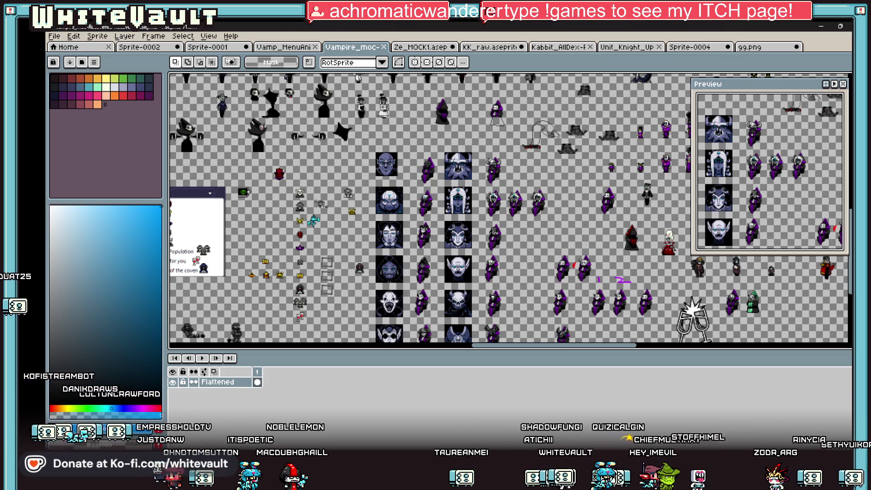
pyautogui.click(753, 48)
# - Clear the selection on Sprite-0004's middle face tile, then switch to the 99.png sheet
pyautogui.click(690, 47)
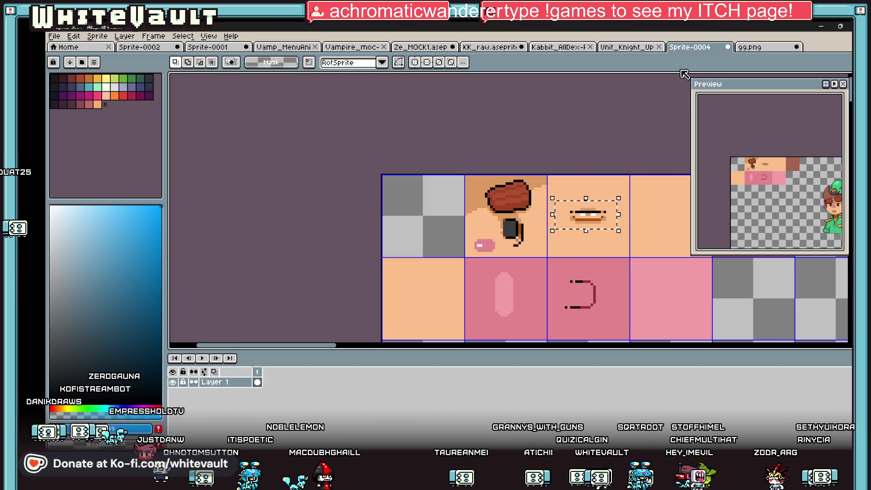
pyautogui.click(649, 201)
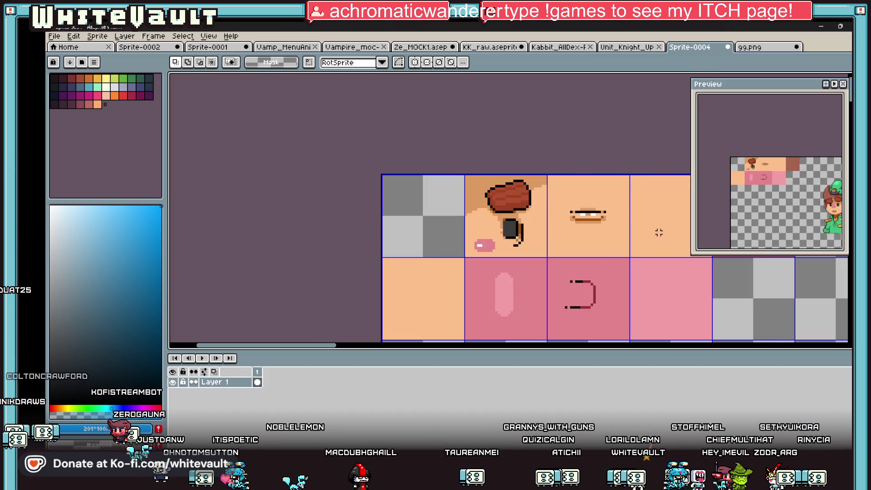
pyautogui.scroll(-2, 641, 252)
pyautogui.scroll(1, 619, 273)
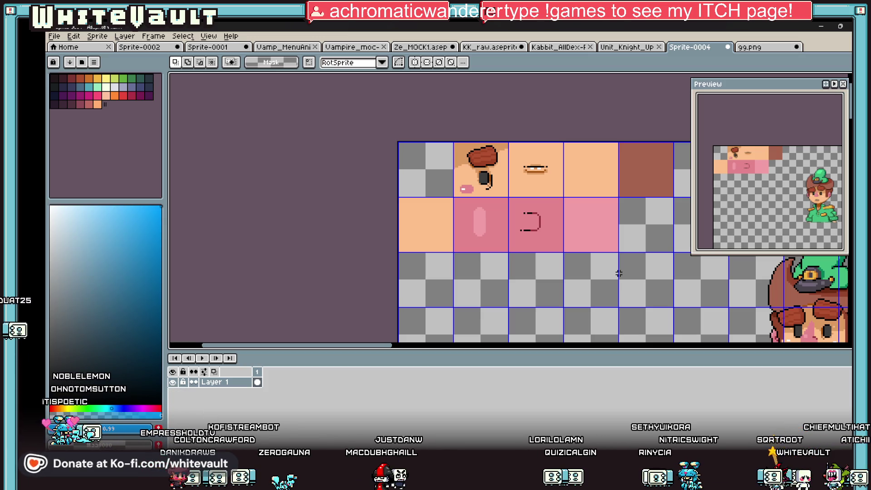
pyautogui.click(776, 47)
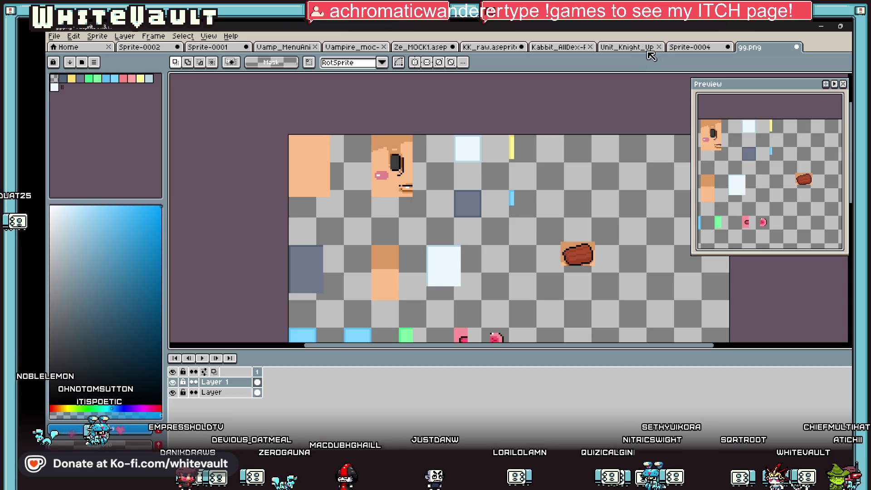
# - Flip through the Unit_Knight_Up, Kabbit and KK_raw sheets back to the knight sprite sheet
pyautogui.click(633, 48)
pyautogui.click(559, 47)
pyautogui.click(490, 47)
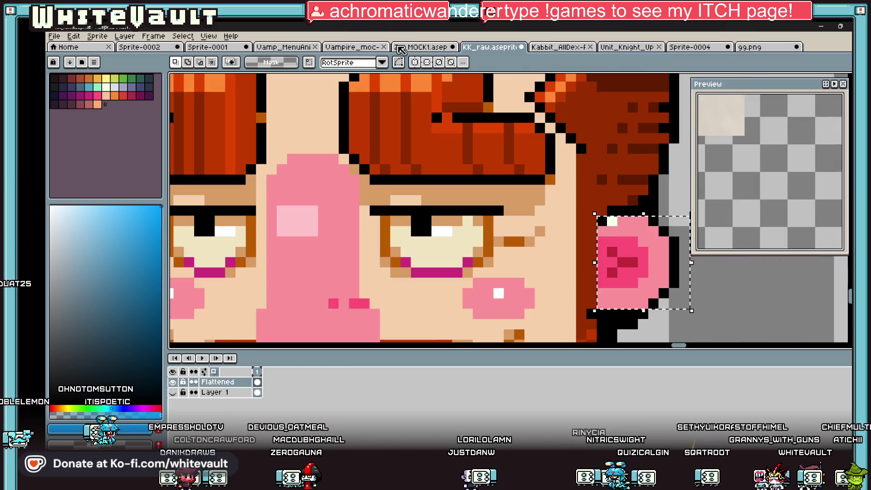
pyautogui.click(421, 47)
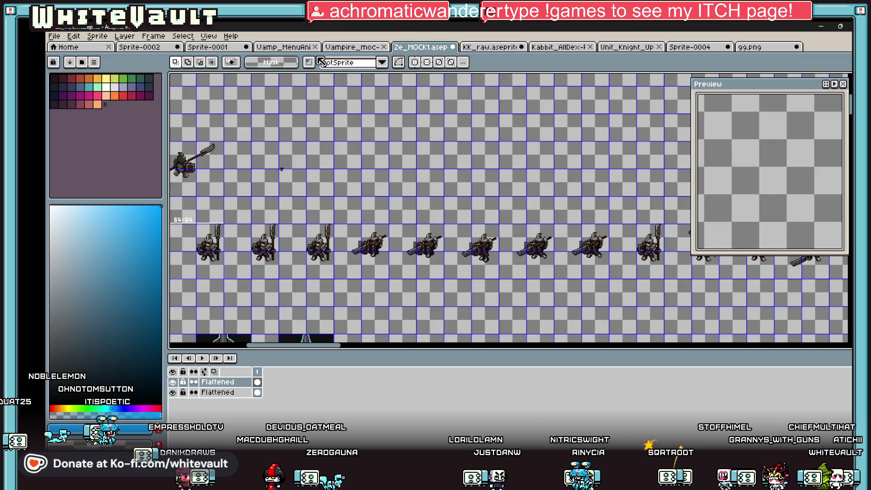
pyautogui.scroll(-3, 411, 253)
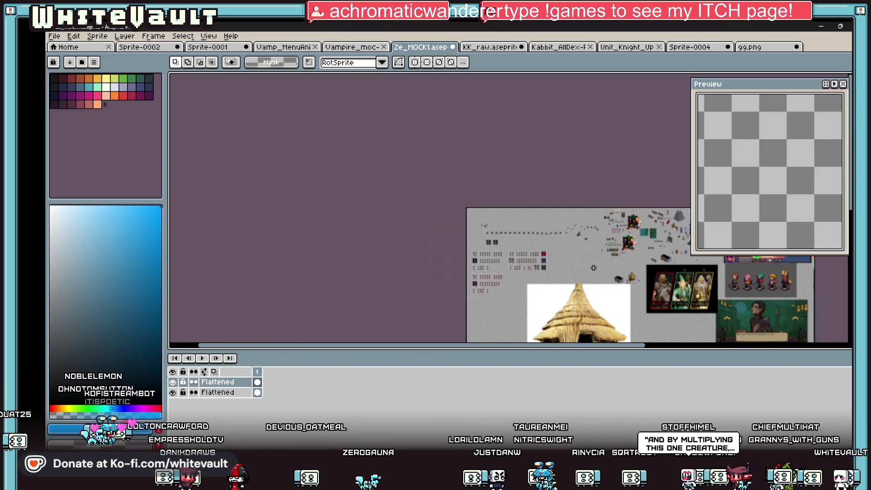
pyautogui.scroll(1, 582, 212)
pyautogui.scroll(1, 517, 216)
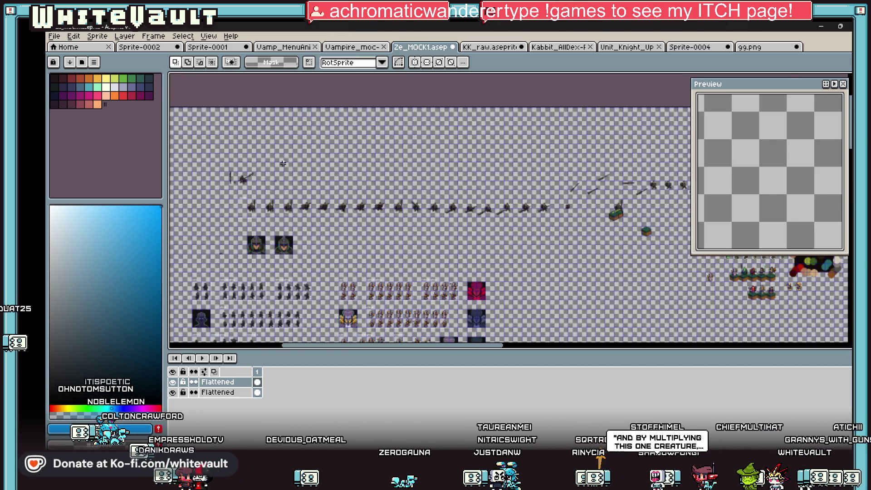
pyautogui.scroll(1, 450, 219)
pyautogui.scroll(1, 378, 224)
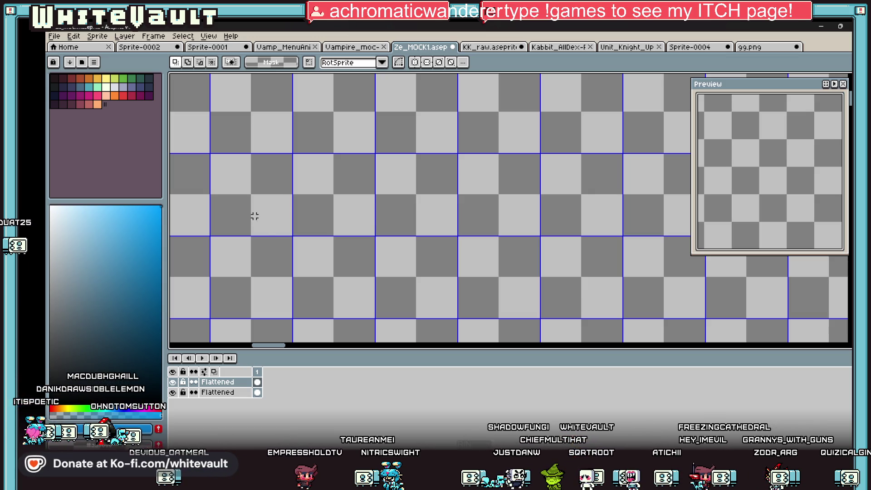
pyautogui.scroll(-5, 254, 216)
pyautogui.scroll(2, 224, 272)
pyautogui.scroll(2, 223, 330)
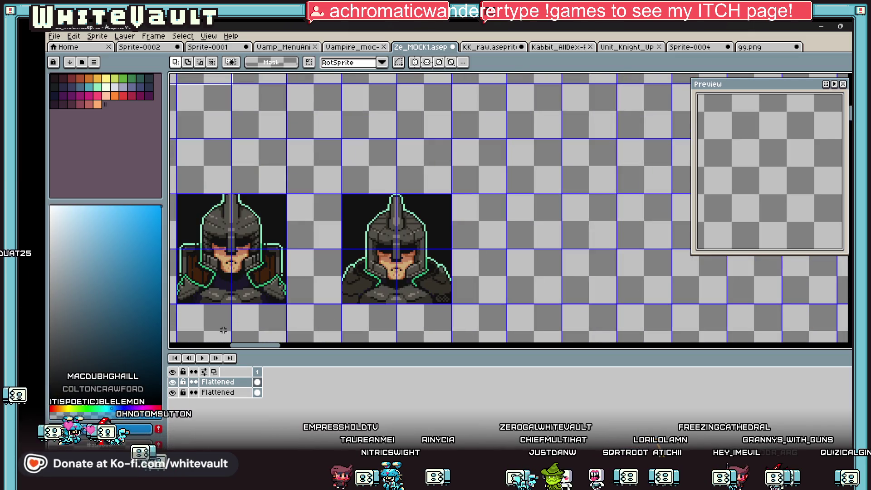
pyautogui.moveTo(273, 349); pyautogui.dragTo(266, 349)
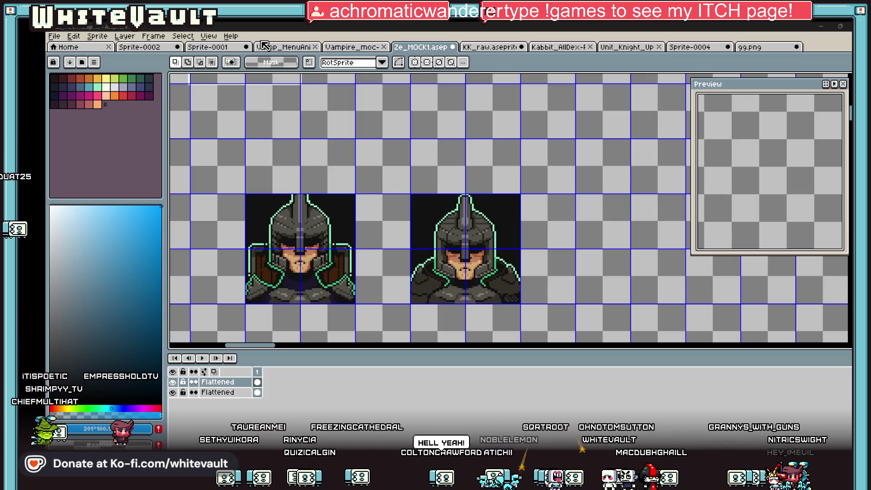
# - Show the Kabbit creature sheet's orange and pink sprite rows with more canvas room over the timeline
pyautogui.click(496, 47)
pyautogui.scroll(-5, 469, 178)
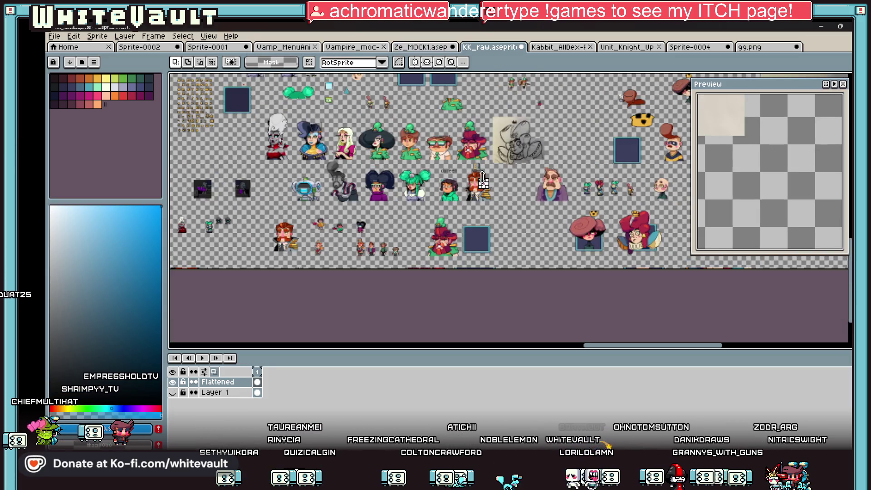
pyautogui.scroll(2, 318, 168)
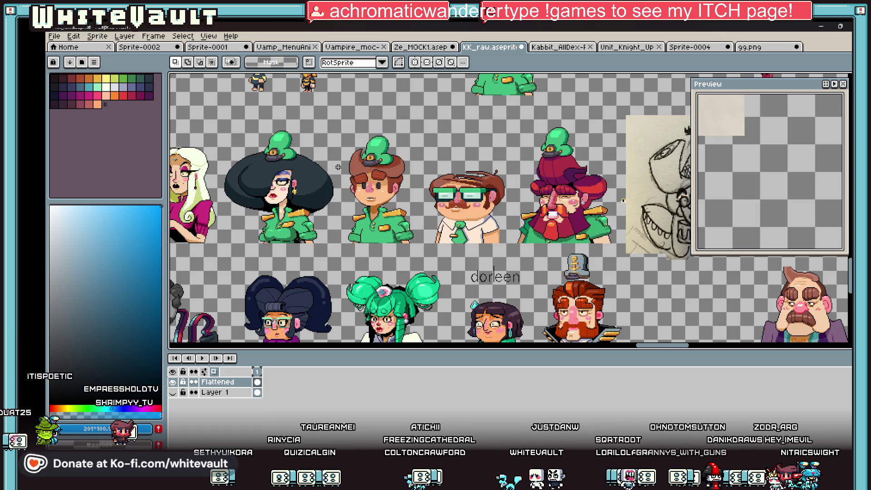
pyautogui.scroll(-1, 318, 168)
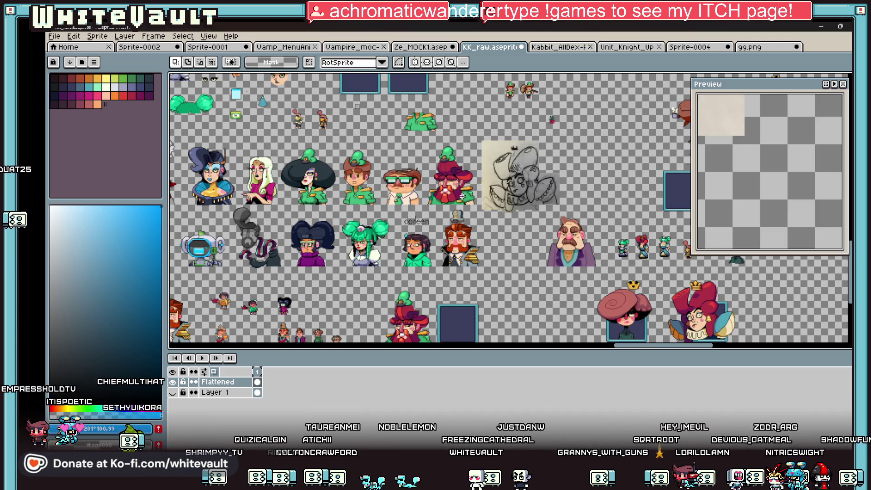
pyautogui.click(558, 47)
pyautogui.scroll(2, 509, 208)
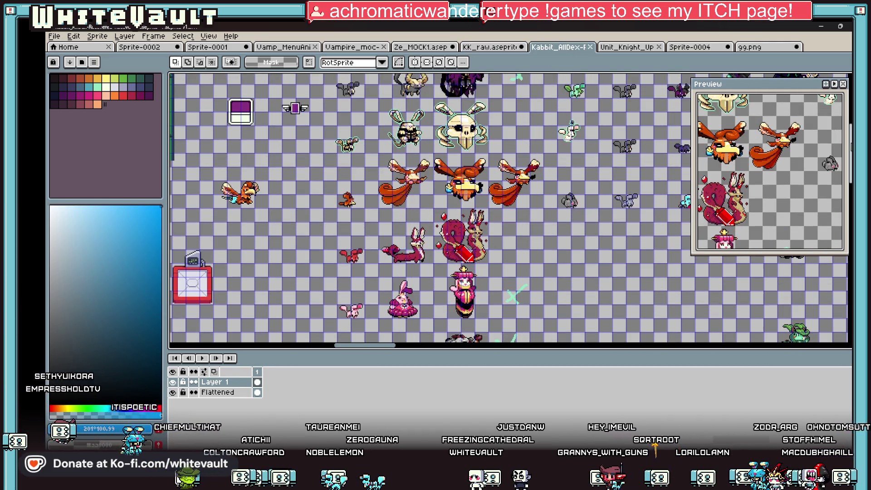
pyautogui.scroll(3, 513, 296)
pyautogui.scroll(2, 516, 245)
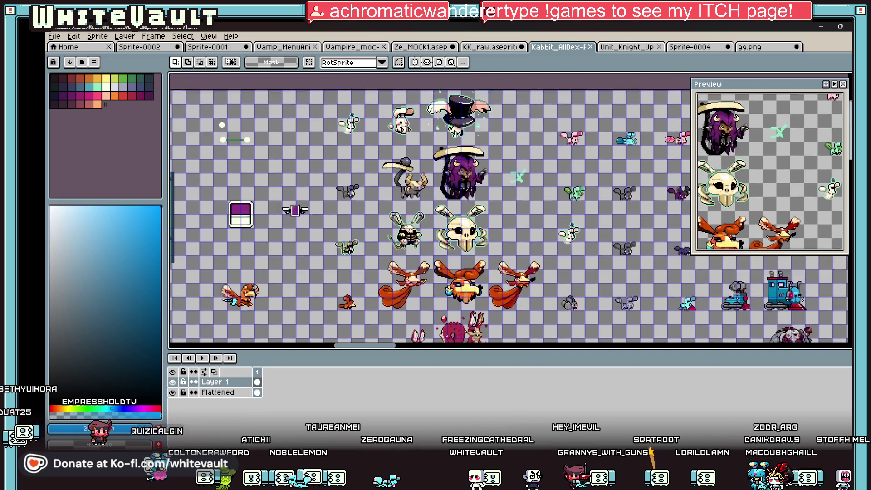
pyautogui.scroll(1, 477, 157)
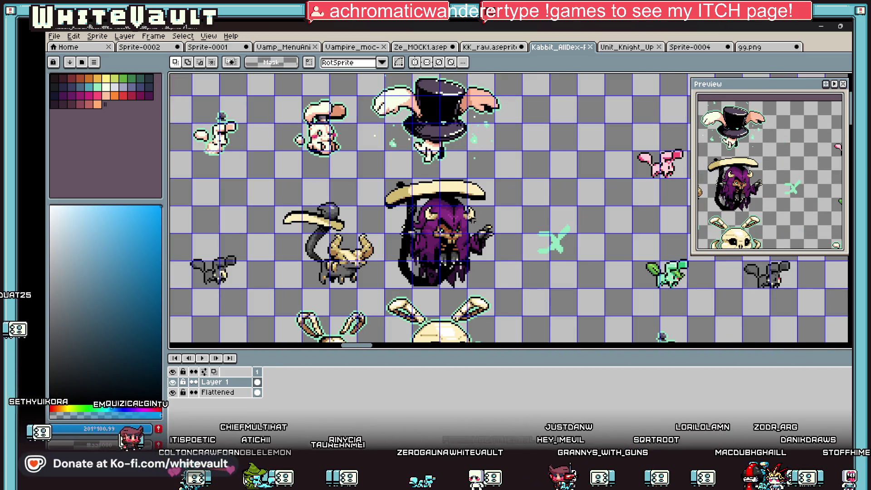
pyautogui.moveTo(569, 350); pyautogui.dragTo(582, 408)
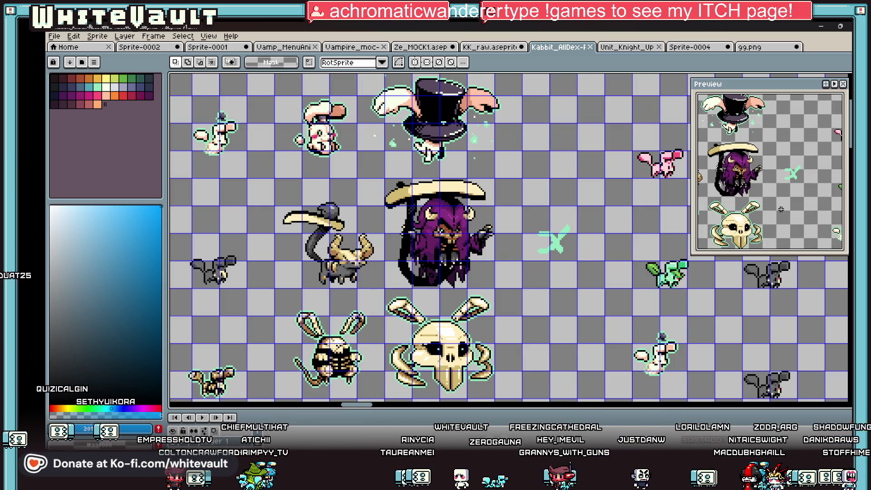
pyautogui.scroll(-1, 511, 238)
pyautogui.scroll(-3, 510, 238)
pyautogui.scroll(-4, 511, 239)
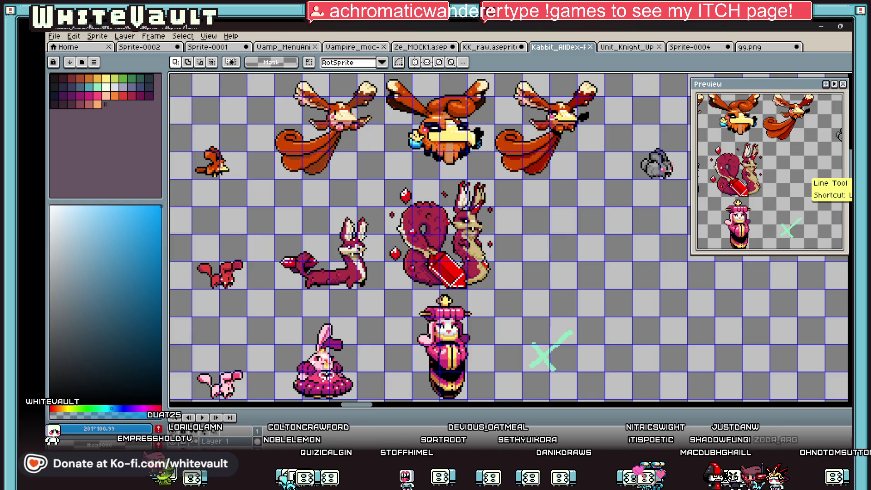
# - Cycle past KK_raw and Unit_Knight_Up to the Sprite-0004 face texture sheet
pyautogui.click(418, 48)
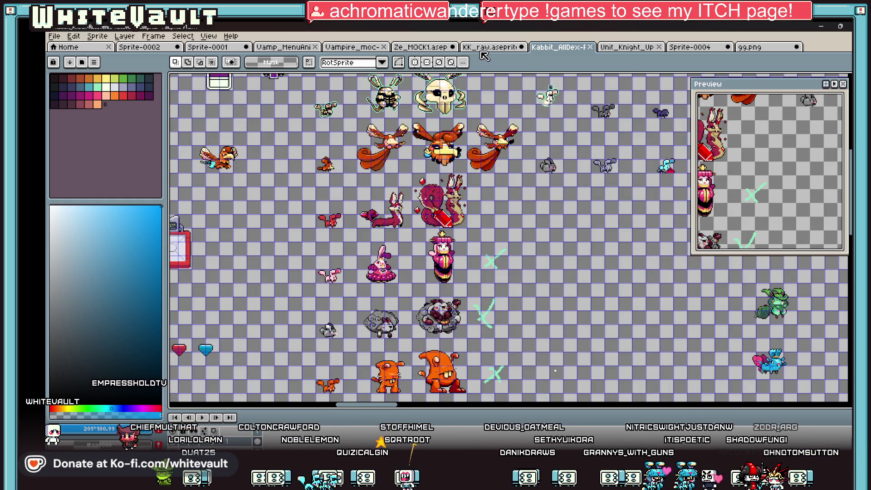
pyautogui.click(481, 50)
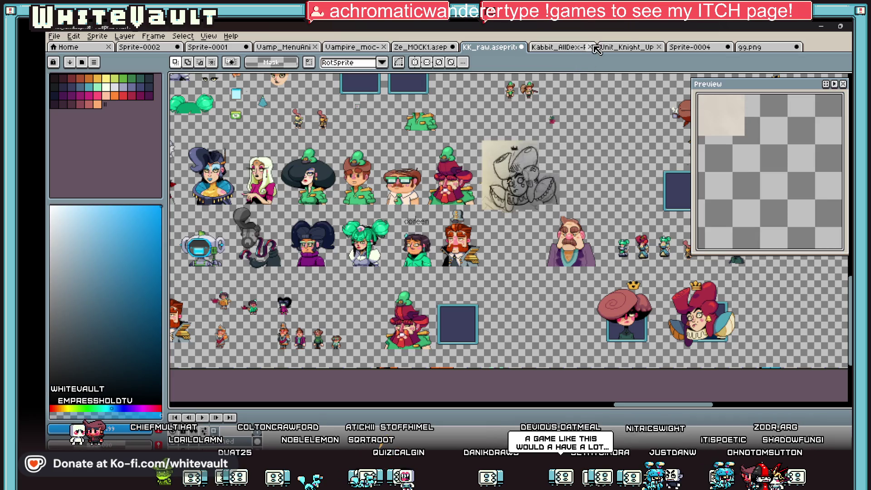
pyautogui.hotkey('ctrl', 'Tab')
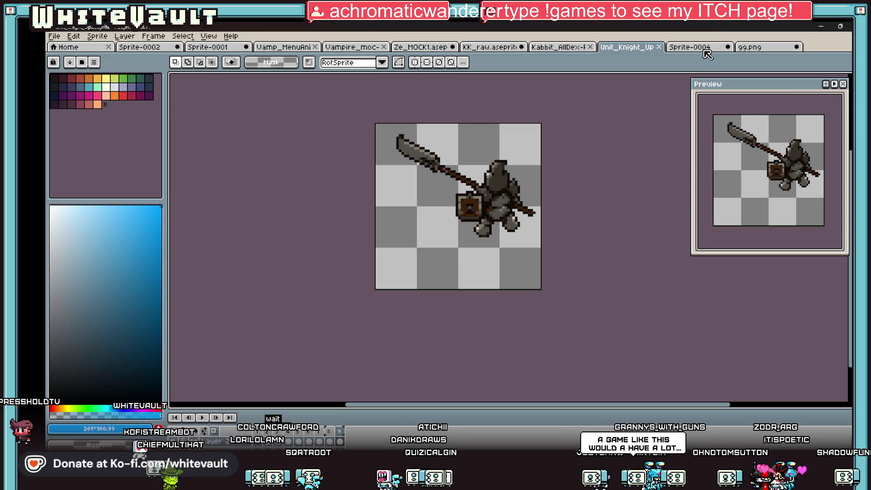
pyautogui.hotkey('ctrl', 'Tab')
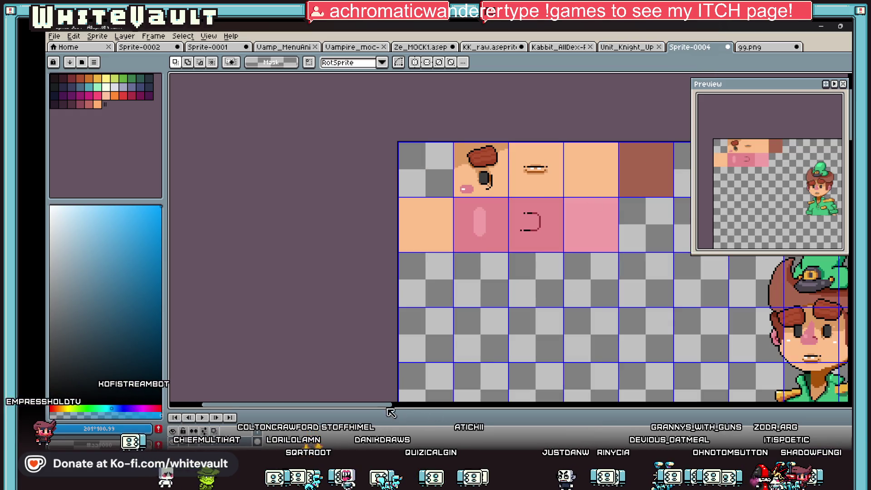
pyautogui.moveTo(381, 405); pyautogui.dragTo(443, 405)
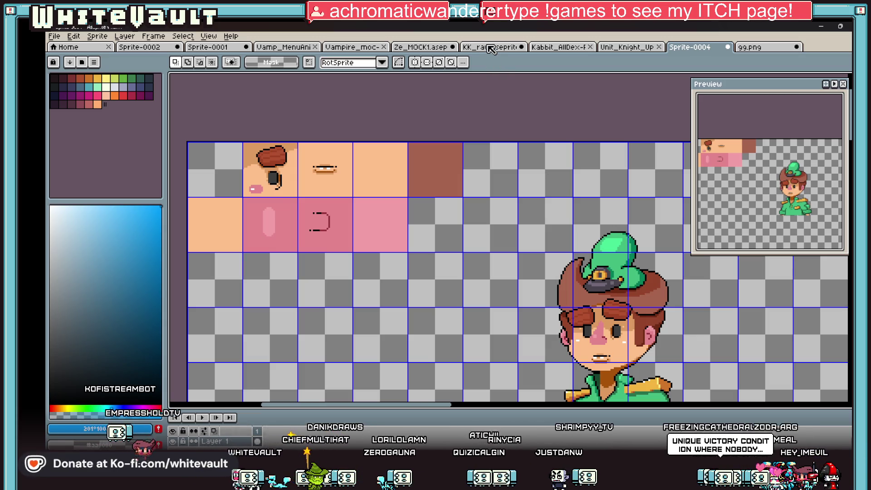
pyautogui.moveTo(658, 369); pyautogui.dragTo(608, 332, button='middle')
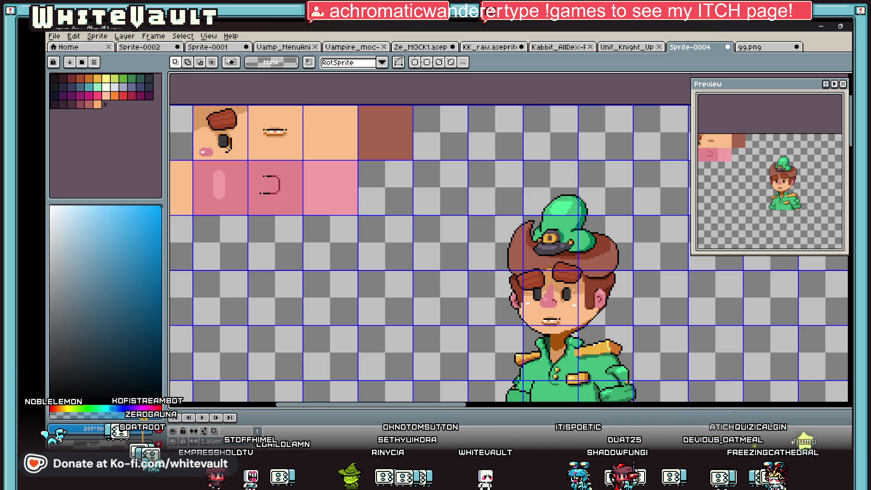
# - Switch to the browser's Fab page and put it away to reveal the desktop
pyautogui.hotkey('alt', 'Tab')
pyautogui.click(822, 30)
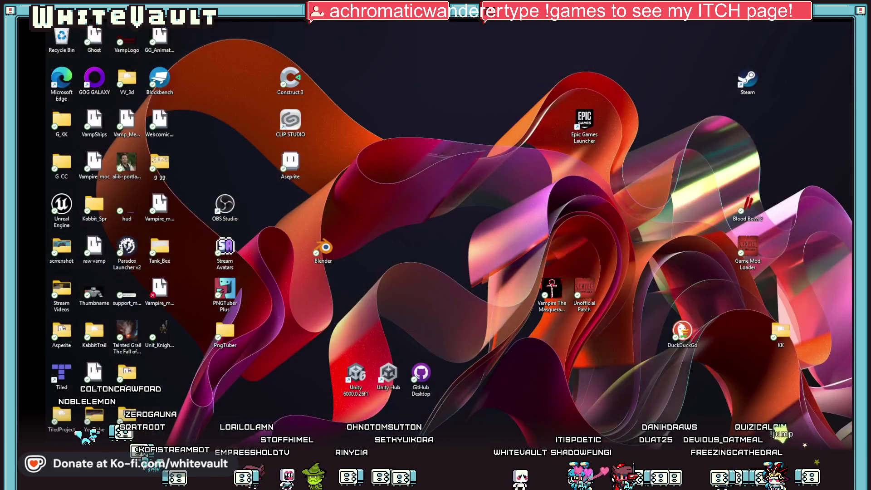
# - Alt-Tab through Aseprite to the Discord windows with the shared head render
pyautogui.hotkey('alt', 'Tab')
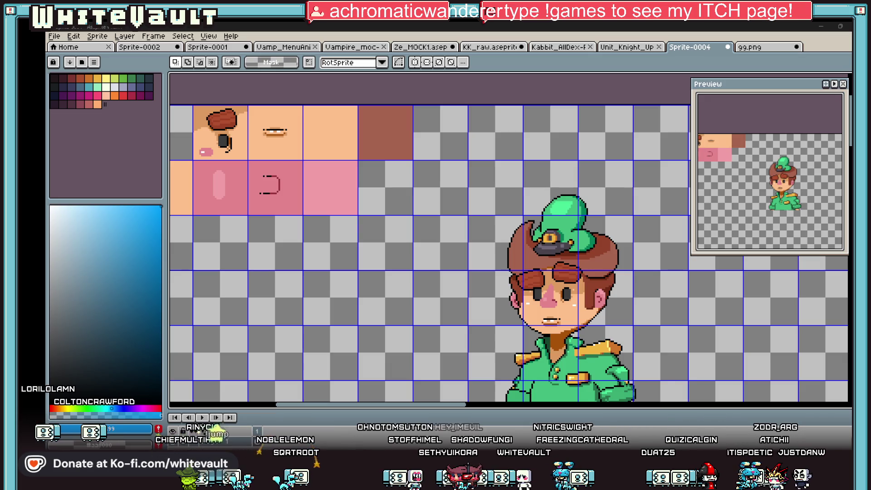
pyautogui.hotkey('alt', 'Tab')
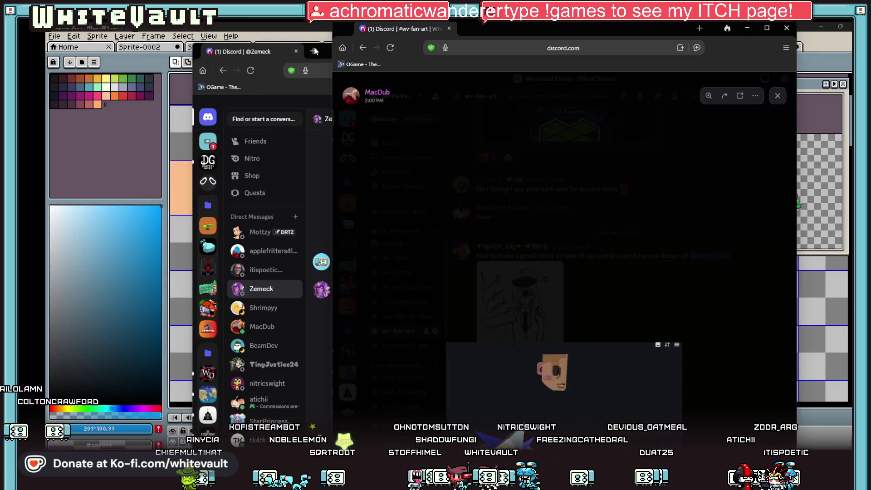
# - Maximize Discord, zoom in and out of the shared head render, then return to Blockbench
pyautogui.click(767, 28)
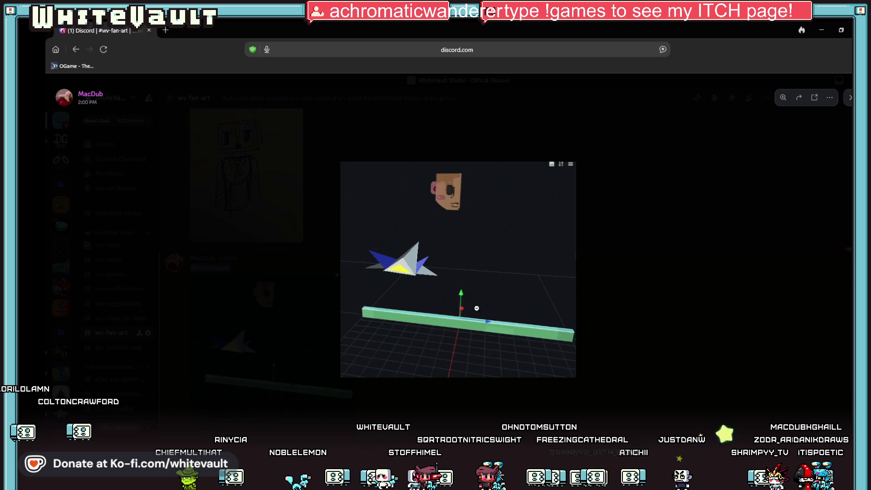
pyautogui.click(476, 309)
pyautogui.click(550, 247)
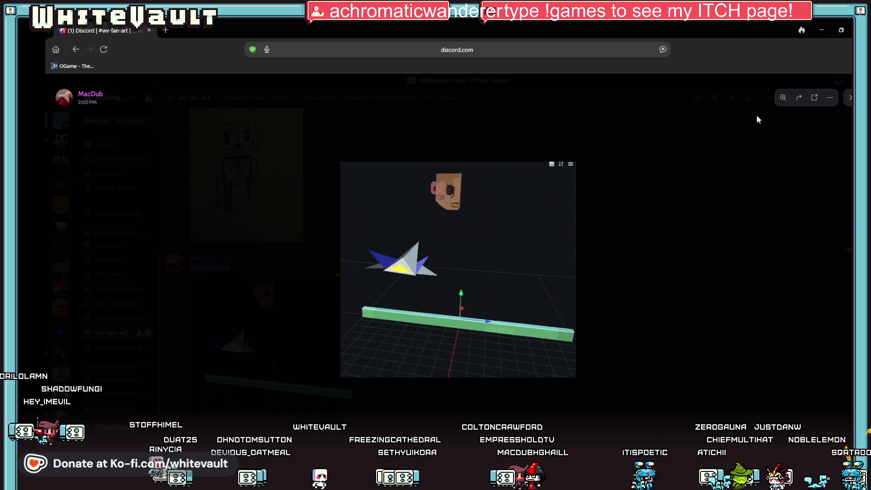
pyautogui.hotkey('alt', 'Tab')
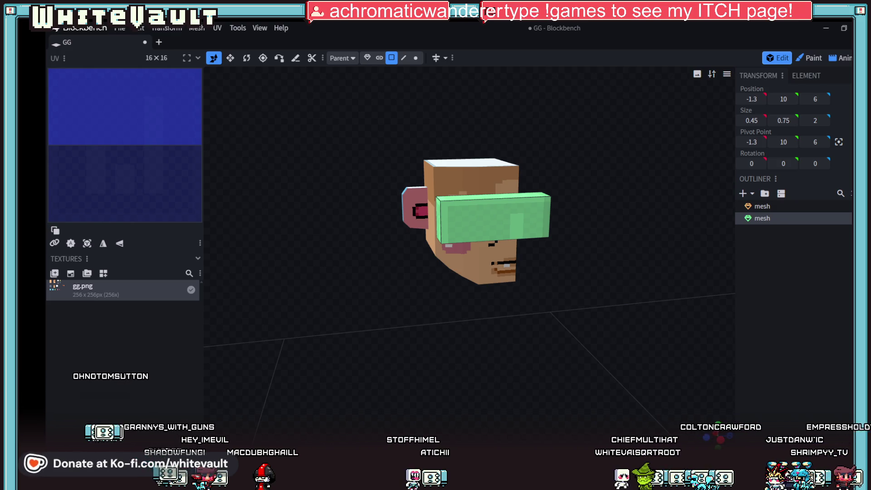
pyautogui.scroll(3, 533, 195)
# - Move the green bar mesh up onto the top of the head in Object selection mode
pyautogui.click(534, 196)
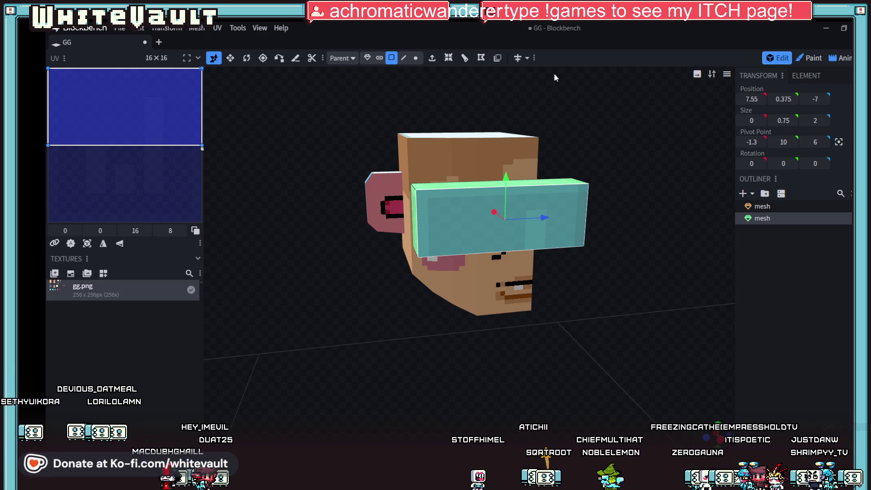
pyautogui.click(367, 58)
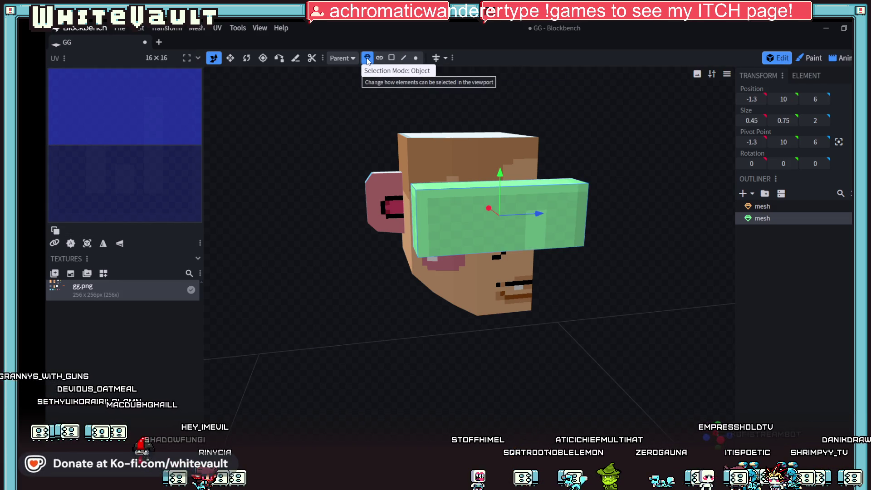
pyautogui.scroll(-2, 606, 225)
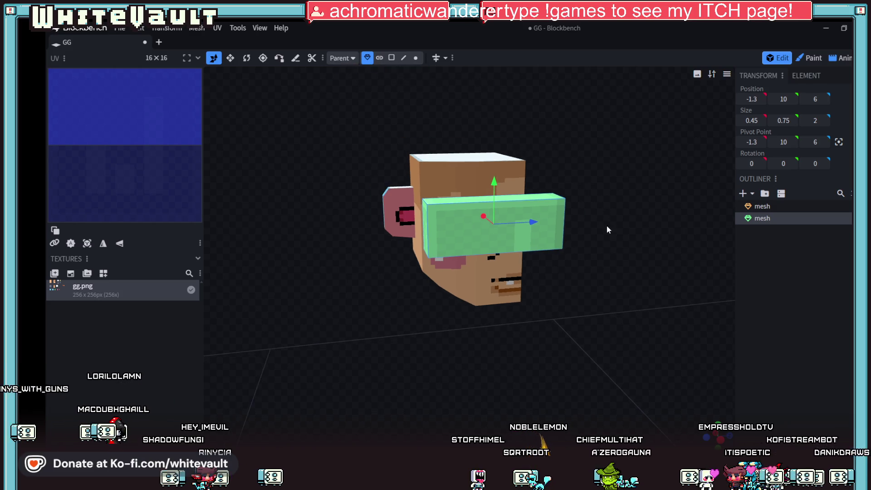
pyautogui.moveTo(604, 283); pyautogui.dragTo(473, 199)
pyautogui.moveTo(476, 154); pyautogui.dragTo(477, 133)
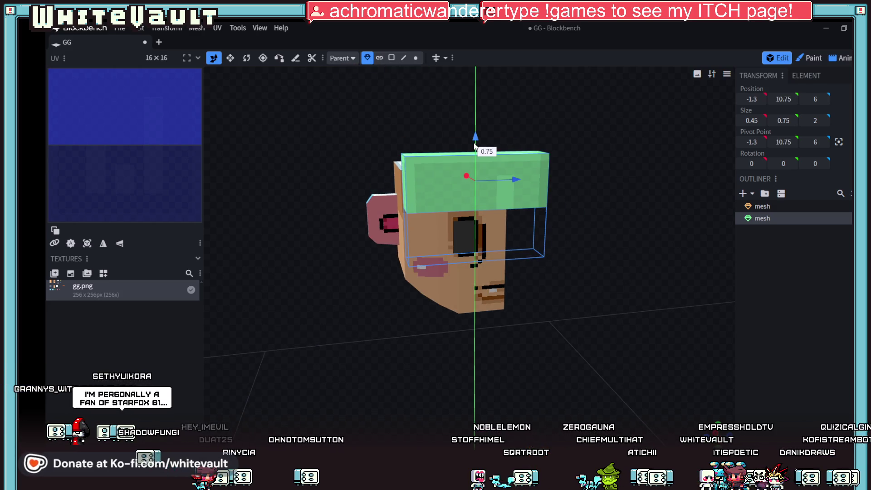
pyautogui.moveTo(517, 279); pyautogui.dragTo(592, 283)
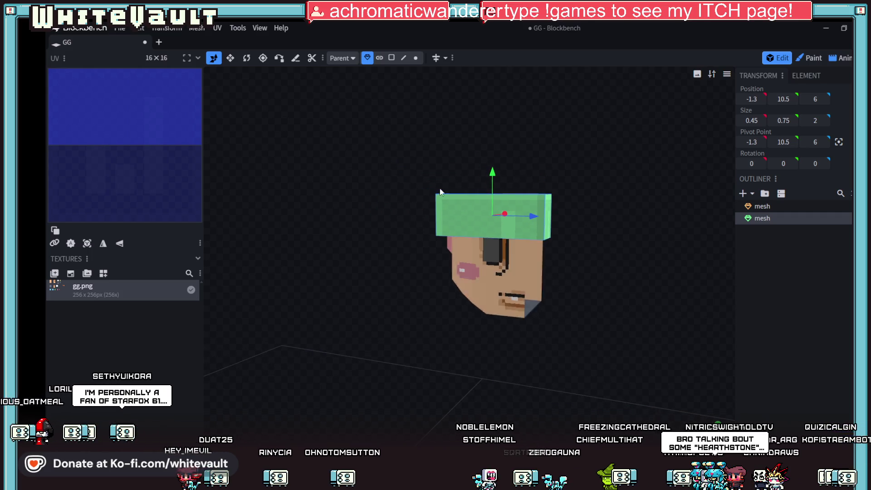
pyautogui.click(392, 58)
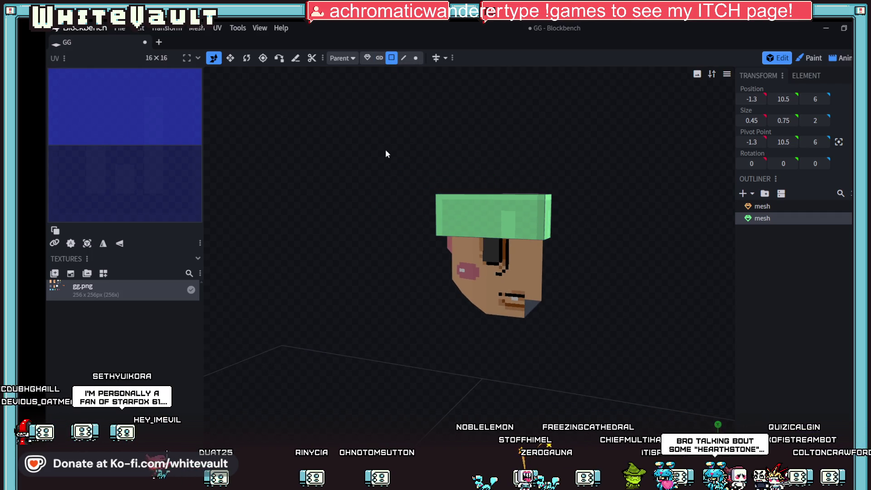
pyautogui.click(368, 58)
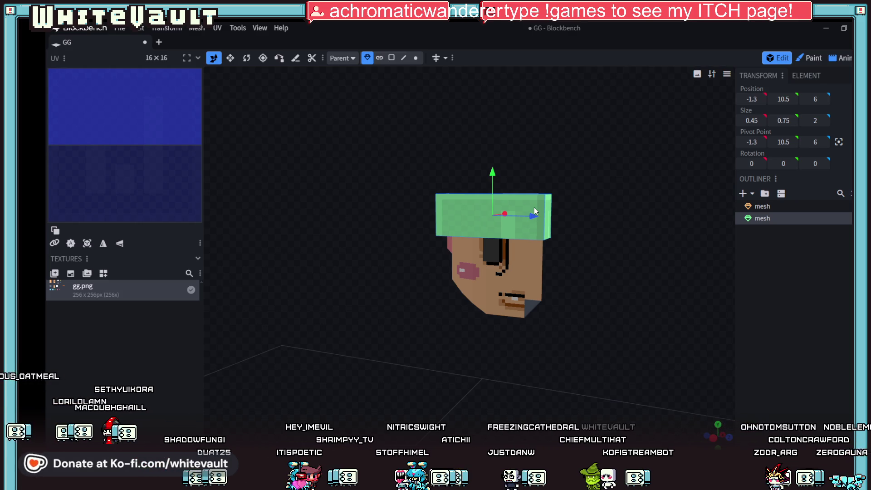
# - In Face mode, pull the bar's front face in along X to about 7.9 to thin it
pyautogui.moveTo(551, 115); pyautogui.dragTo(562, 347)
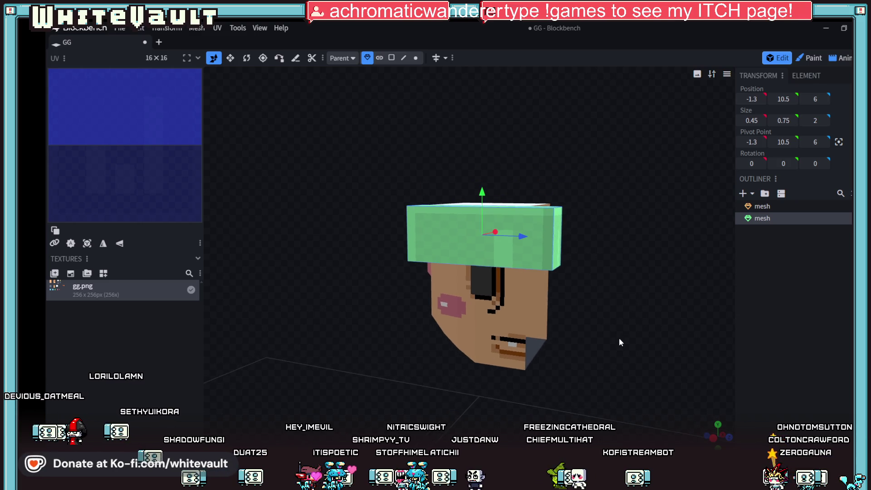
pyautogui.scroll(-2, 562, 346)
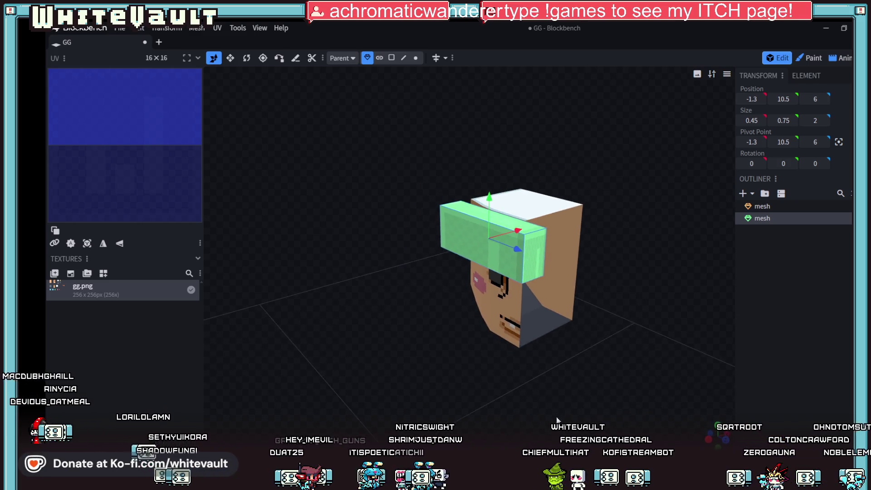
pyautogui.click(392, 58)
pyautogui.click(504, 237)
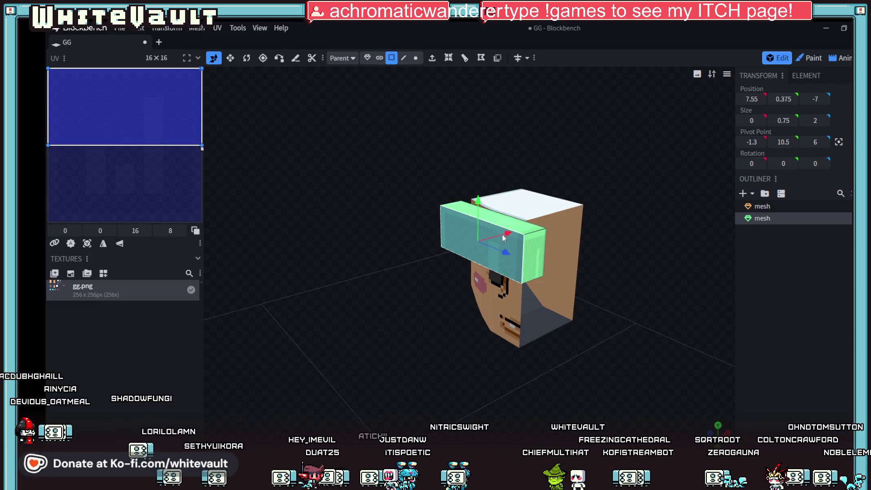
pyautogui.moveTo(506, 238); pyautogui.dragTo(519, 235)
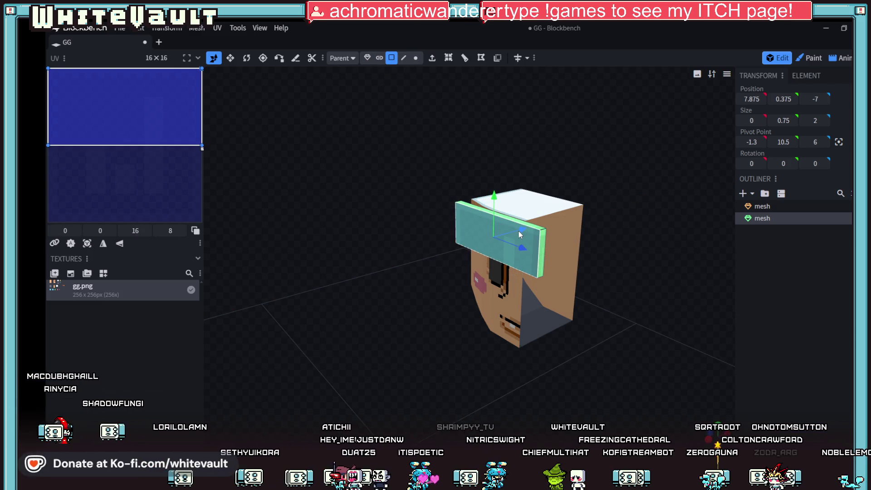
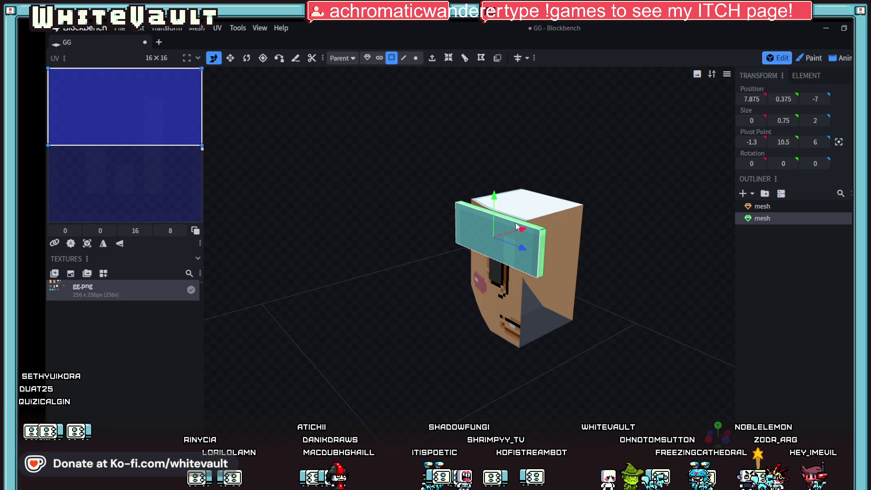
# - Switch to Object selection mode so the entire brim mesh is selected
pyautogui.moveTo(516, 226)
pyautogui.mouseDown()
pyautogui.moveTo(675, 355)
pyautogui.moveTo(625, 373)
pyautogui.moveTo(648, 359)
pyautogui.mouseUp()
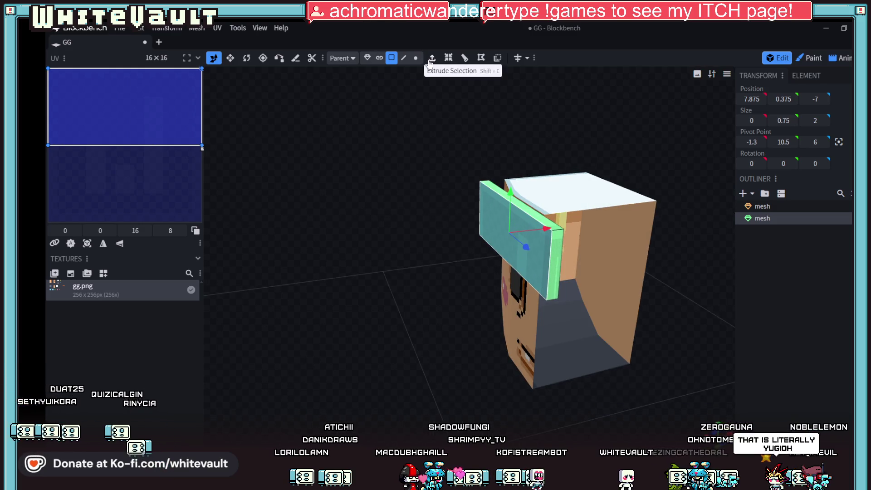
pyautogui.click(367, 58)
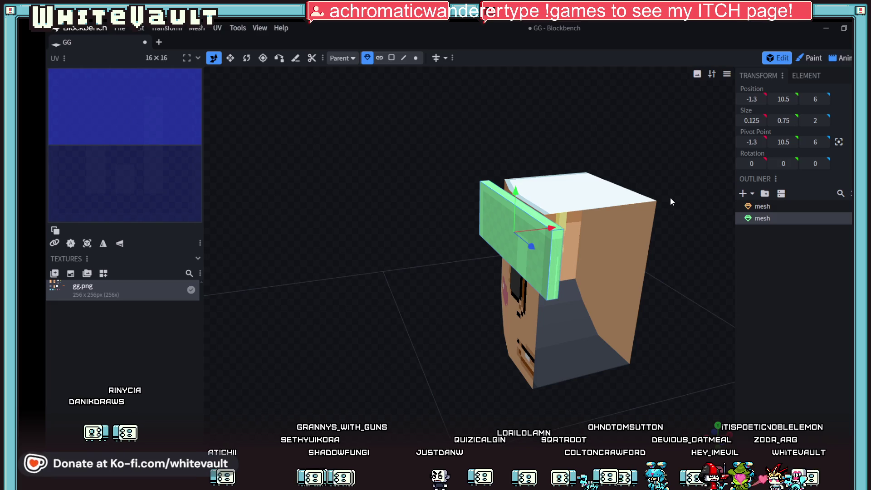
# - Resize the brim piece down to 0.5 tall and from 1.75 to 1.2 wide
pyautogui.click(230, 58)
pyautogui.moveTo(494, 271); pyautogui.dragTo(559, 331, button='middle')
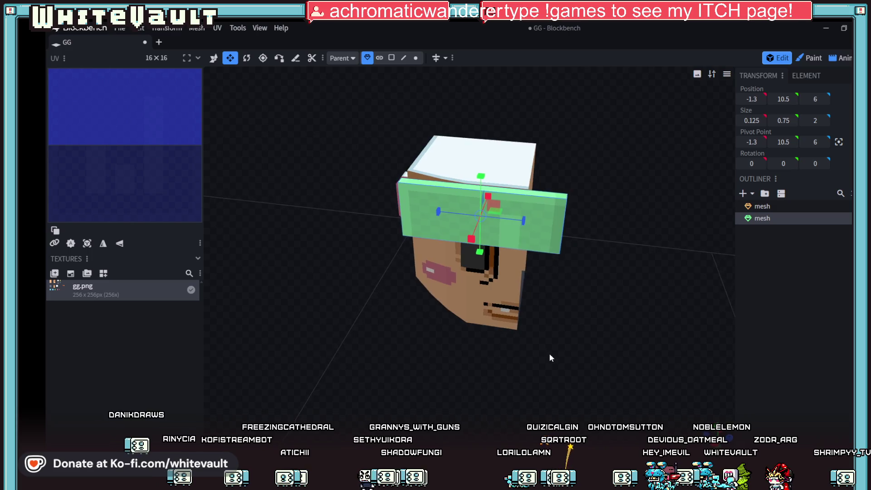
pyautogui.moveTo(559, 331); pyautogui.dragTo(547, 346)
pyautogui.moveTo(496, 227)
pyautogui.mouseDown()
pyautogui.moveTo(472, 220)
pyautogui.moveTo(488, 209)
pyautogui.mouseUp()
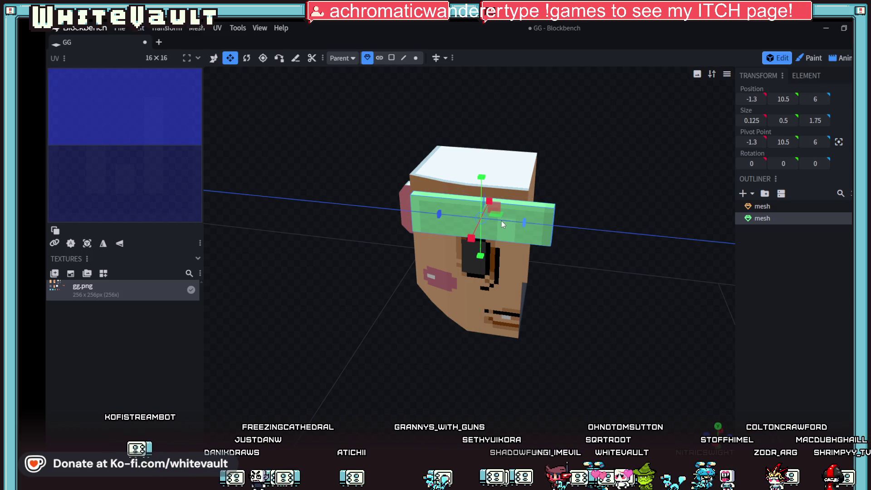
pyautogui.moveTo(502, 221); pyautogui.dragTo(495, 220)
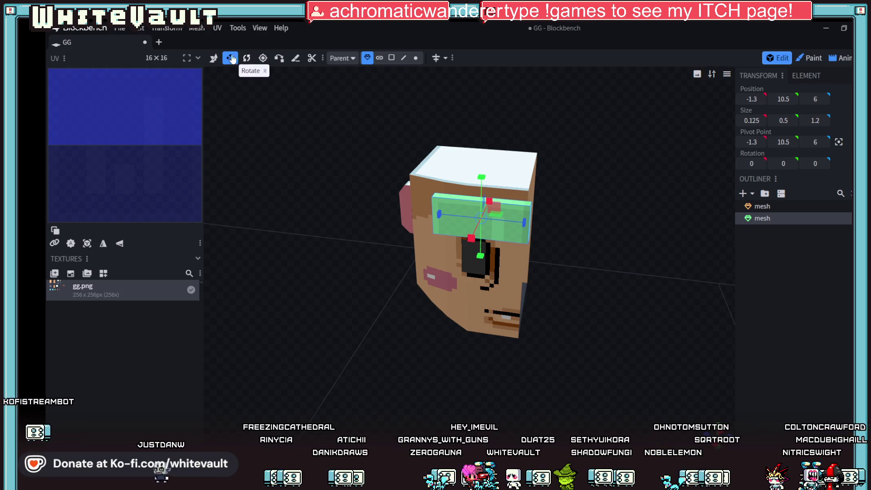
# - Move the brim piece slightly back along Z toward the head
pyautogui.press('v')
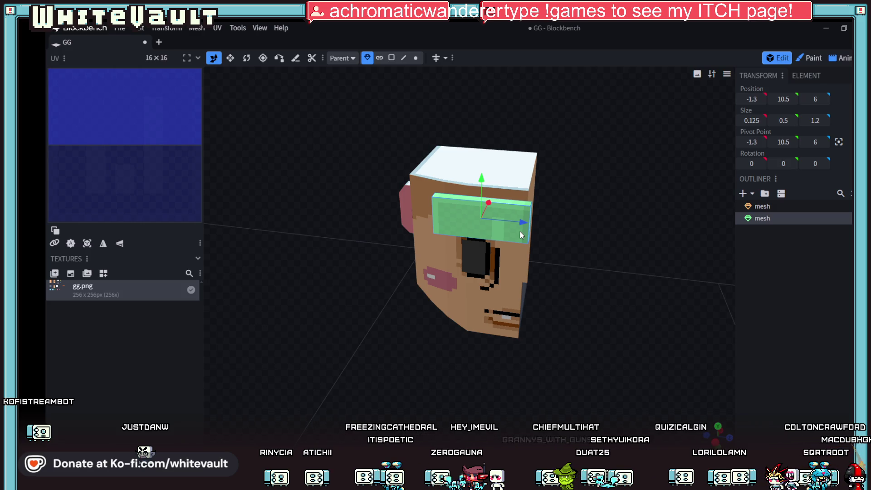
pyautogui.moveTo(520, 235); pyautogui.dragTo(509, 221)
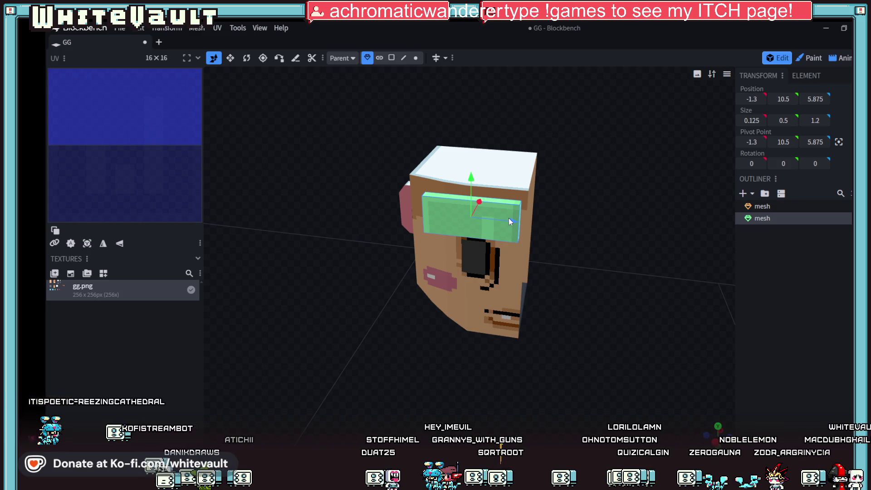
# - Select the head box mesh and, in Face mode, its inner back face
pyautogui.moveTo(628, 244)
pyautogui.mouseDown()
pyautogui.moveTo(559, 269)
pyautogui.moveTo(526, 249)
pyautogui.moveTo(552, 260)
pyautogui.mouseUp()
pyautogui.click(564, 258)
pyautogui.scroll(3, 563, 259)
pyautogui.scroll(2, 681, 306)
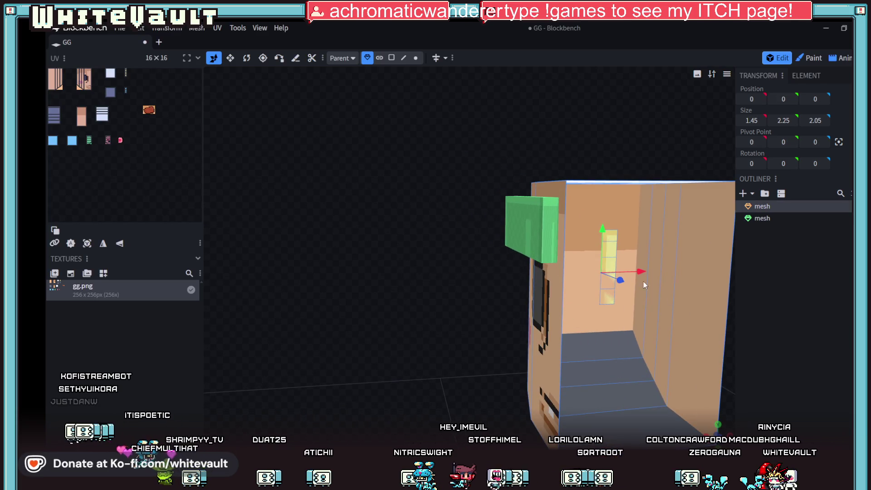
pyautogui.click(392, 59)
pyautogui.click(616, 238)
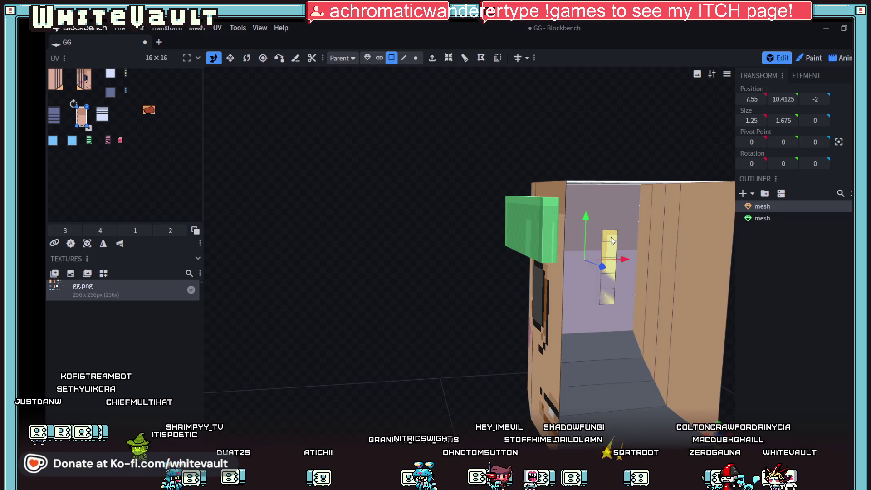
# - Inspect the head box from inside and outside angles, then select the brim's front face
pyautogui.moveTo(476, 338)
pyautogui.mouseDown()
pyautogui.moveTo(656, 337)
pyautogui.moveTo(430, 336)
pyautogui.moveTo(637, 297)
pyautogui.mouseUp()
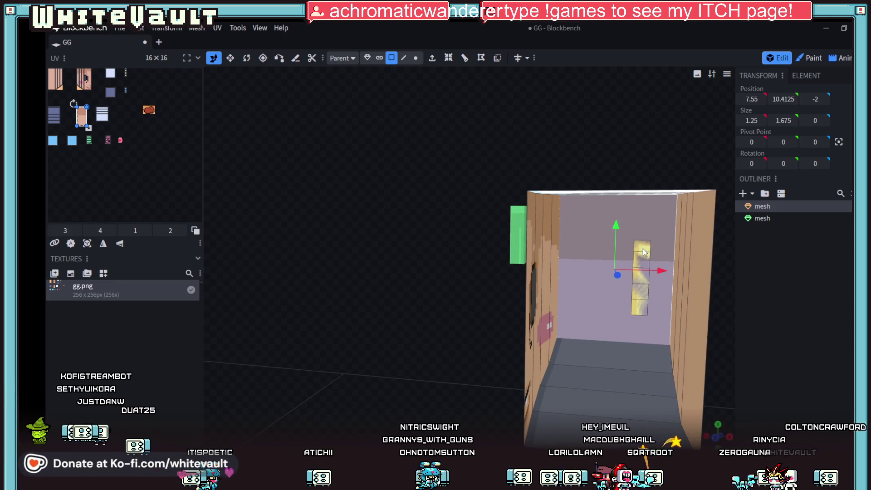
pyautogui.moveTo(642, 251)
pyautogui.mouseDown()
pyautogui.moveTo(617, 253)
pyautogui.moveTo(695, 269)
pyautogui.moveTo(781, 306)
pyautogui.moveTo(659, 265)
pyautogui.mouseUp()
pyautogui.scroll(3, 682, 285)
pyautogui.scroll(3, 645, 273)
pyautogui.scroll(2, 636, 263)
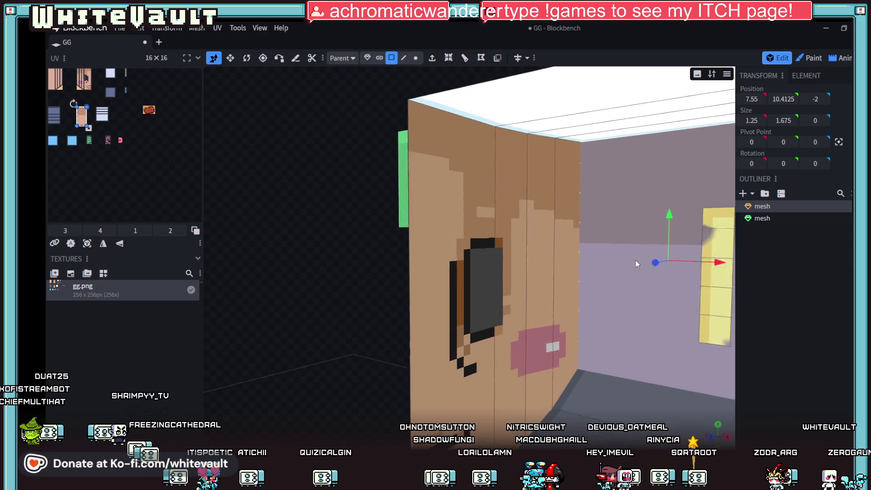
pyautogui.scroll(-2, 577, 258)
pyautogui.scroll(-2, 603, 267)
pyautogui.scroll(-3, 705, 287)
pyautogui.moveTo(705, 287)
pyautogui.mouseDown()
pyautogui.moveTo(829, 298)
pyautogui.moveTo(483, 373)
pyautogui.mouseUp()
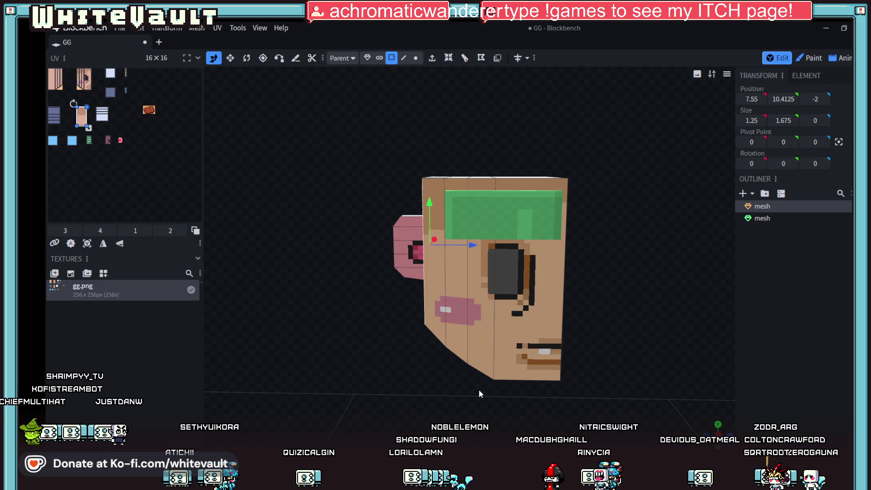
pyautogui.scroll(2, 458, 397)
pyautogui.moveTo(458, 396); pyautogui.dragTo(468, 317)
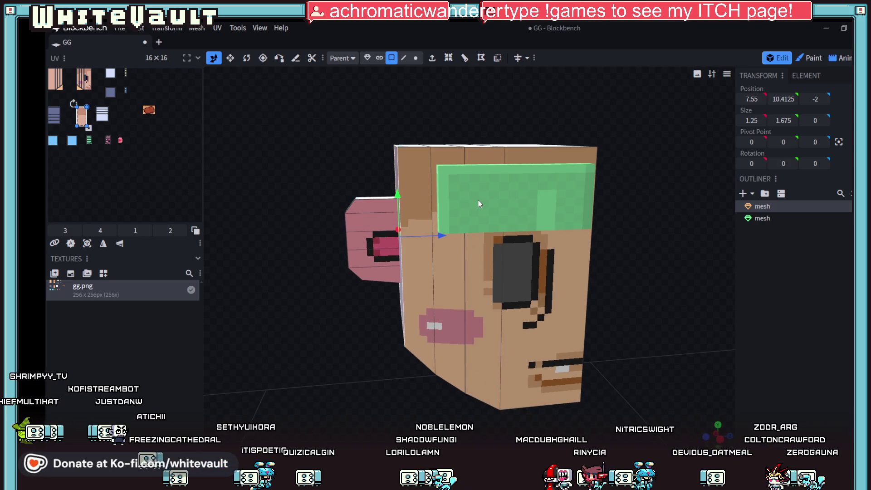
pyautogui.click(478, 200)
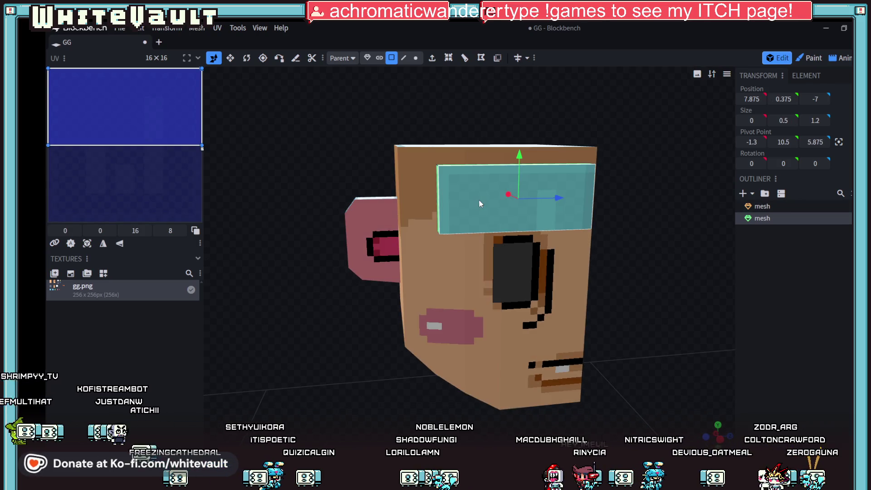
# - Rotate the brim about -7.5 degrees in local space so it slants across the forehead, then return to Object mode
pyautogui.click(248, 58)
pyautogui.moveTo(490, 184); pyautogui.dragTo(514, 191)
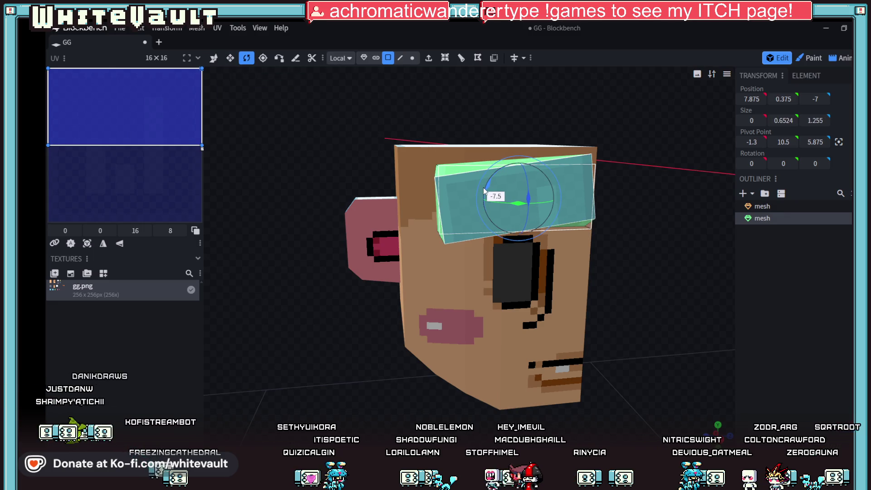
pyautogui.moveTo(606, 211)
pyautogui.mouseDown()
pyautogui.moveTo(511, 204)
pyautogui.moveTo(675, 210)
pyautogui.moveTo(611, 195)
pyautogui.moveTo(615, 212)
pyautogui.mouseUp()
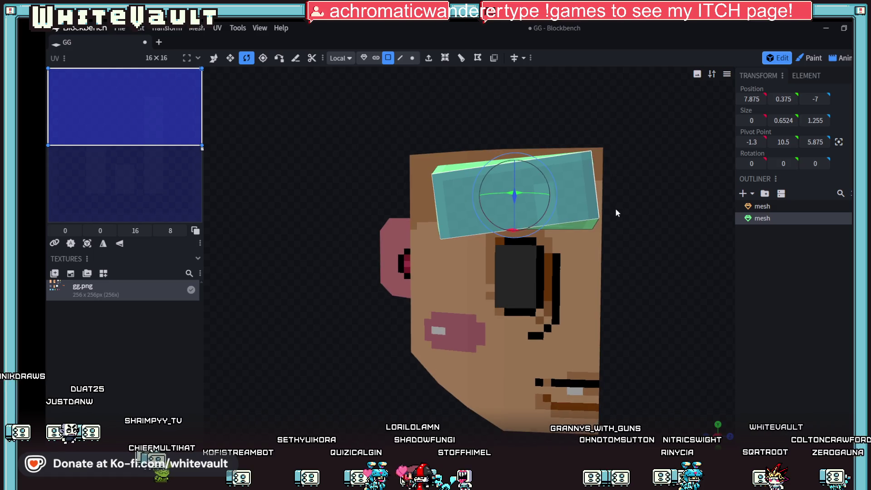
pyautogui.moveTo(647, 242); pyautogui.dragTo(646, 264)
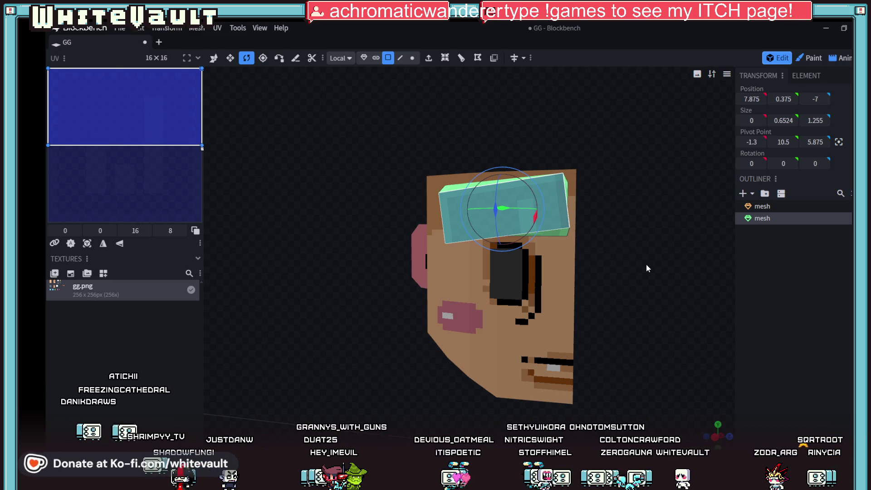
pyautogui.click(364, 58)
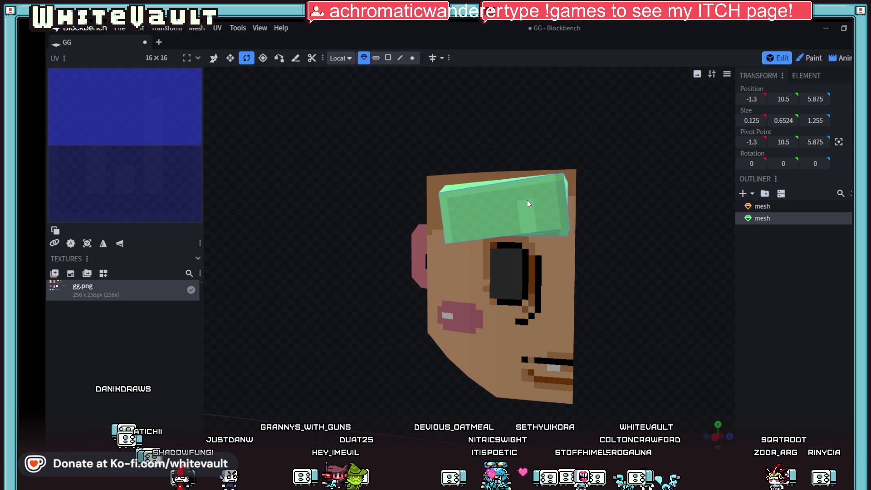
pyautogui.scroll(-3, 549, 185)
pyautogui.scroll(-3, 548, 207)
pyautogui.scroll(-2, 524, 253)
# - Raise the brim piece 0.025 along Y with the Move tool
pyautogui.moveTo(513, 273)
pyautogui.mouseDown()
pyautogui.moveTo(558, 320)
pyautogui.moveTo(475, 248)
pyautogui.mouseUp()
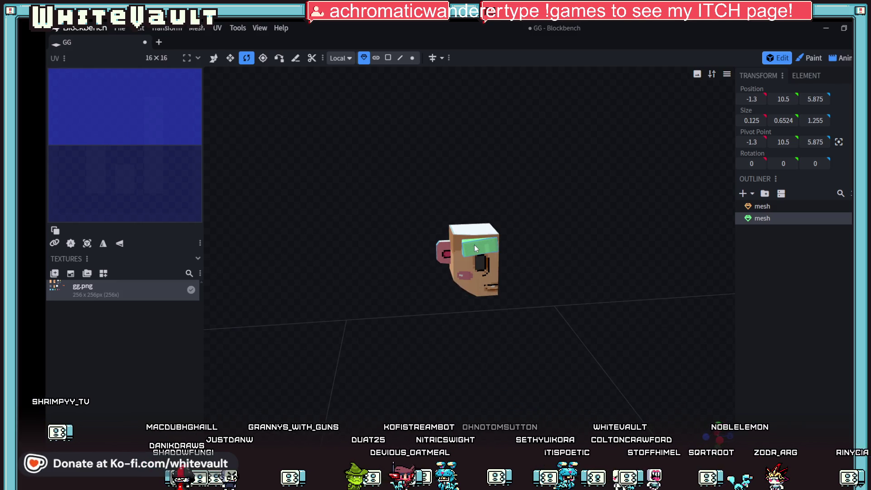
pyautogui.scroll(2, 505, 250)
pyautogui.click(213, 57)
pyautogui.moveTo(488, 200); pyautogui.dragTo(488, 199)
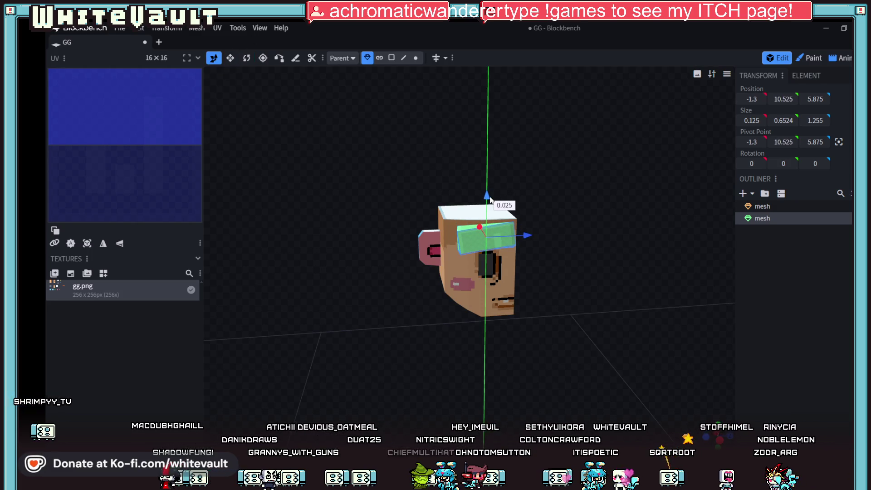
# - Check the brim from above and the side, then switch over to Aseprite
pyautogui.moveTo(567, 218); pyautogui.dragTo(609, 255)
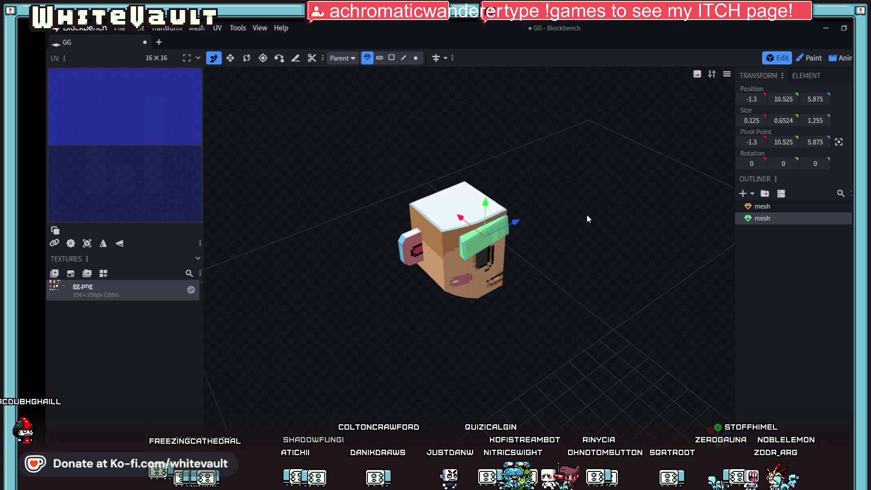
pyautogui.moveTo(603, 192)
pyautogui.mouseDown()
pyautogui.moveTo(639, 216)
pyautogui.moveTo(581, 216)
pyautogui.mouseUp()
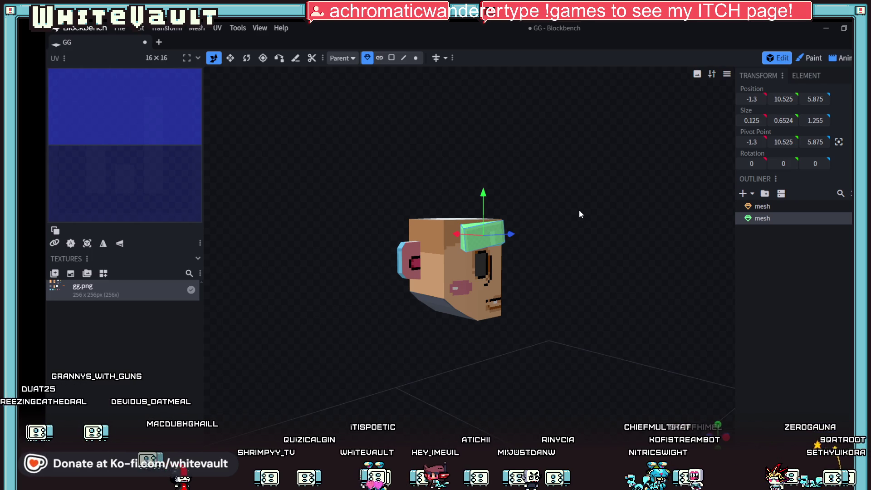
pyautogui.moveTo(616, 266)
pyautogui.mouseDown()
pyautogui.moveTo(597, 335)
pyautogui.moveTo(597, 307)
pyautogui.mouseUp()
pyautogui.hotkey('alt', 'Tab')
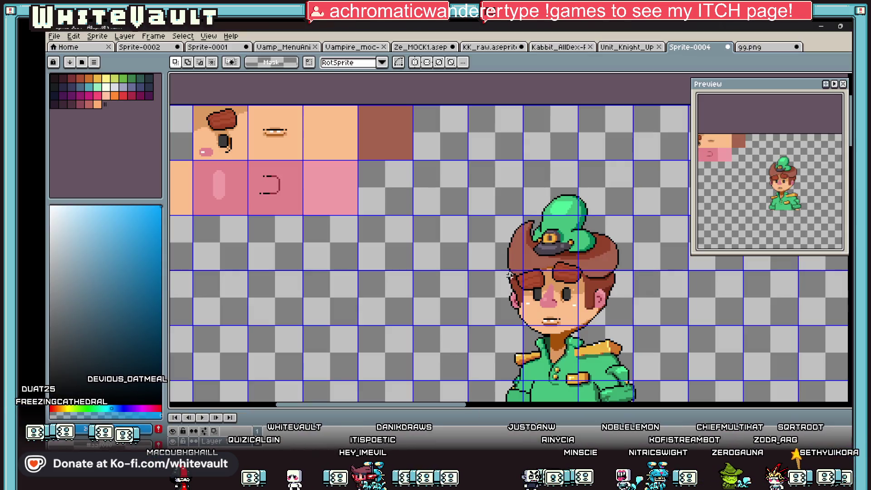
# - In gg.png, select a 16-pixel-wide pink strip and nudge it onto the thin yellow bar
pyautogui.click(749, 47)
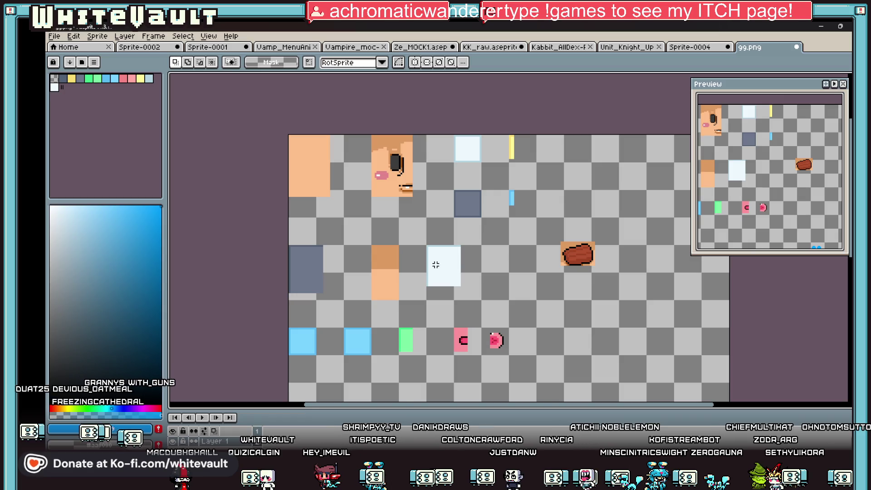
pyautogui.scroll(-2, 475, 361)
pyautogui.scroll(2, 474, 361)
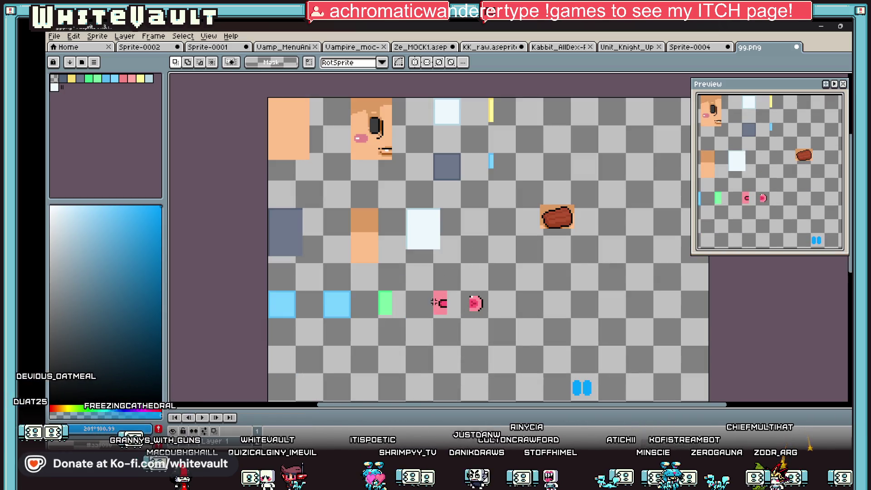
pyautogui.scroll(1, 433, 302)
pyautogui.moveTo(418, 263)
pyautogui.mouseDown()
pyautogui.moveTo(483, 299)
pyautogui.moveTo(556, 139)
pyautogui.mouseUp()
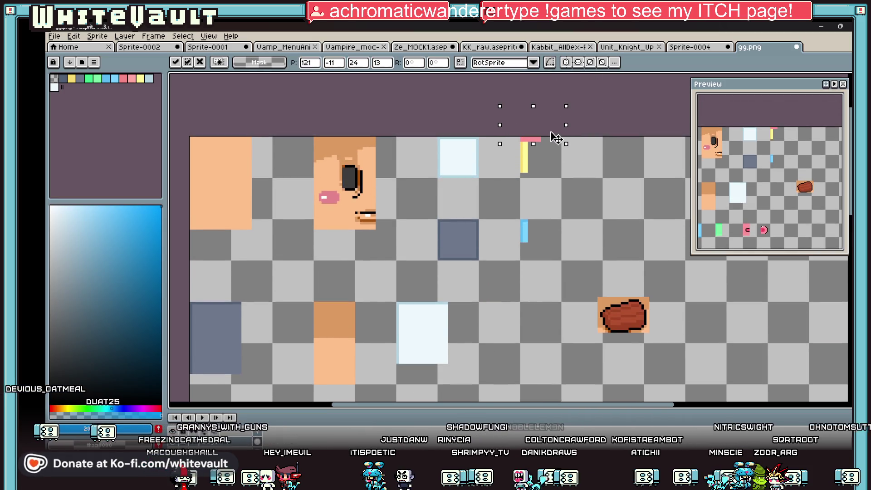
pyautogui.moveTo(565, 124)
pyautogui.mouseDown()
pyautogui.moveTo(545, 124)
pyautogui.moveTo(554, 176)
pyautogui.moveTo(555, 161)
pyautogui.mouseUp()
pyautogui.scroll(1, 545, 124)
pyautogui.press('Return')
pyautogui.press('i')
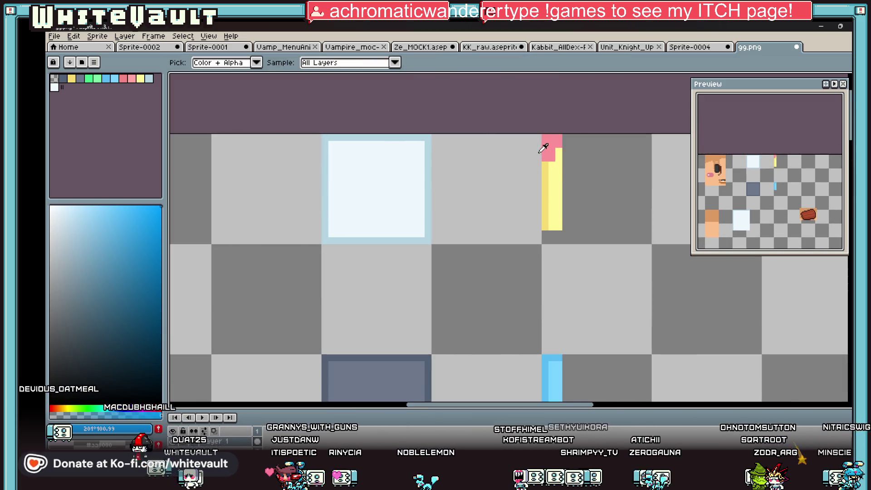
# - Sample the pink colour and pencil the thin blue bar's interior solid pink
pyautogui.click(544, 149)
pyautogui.press('b')
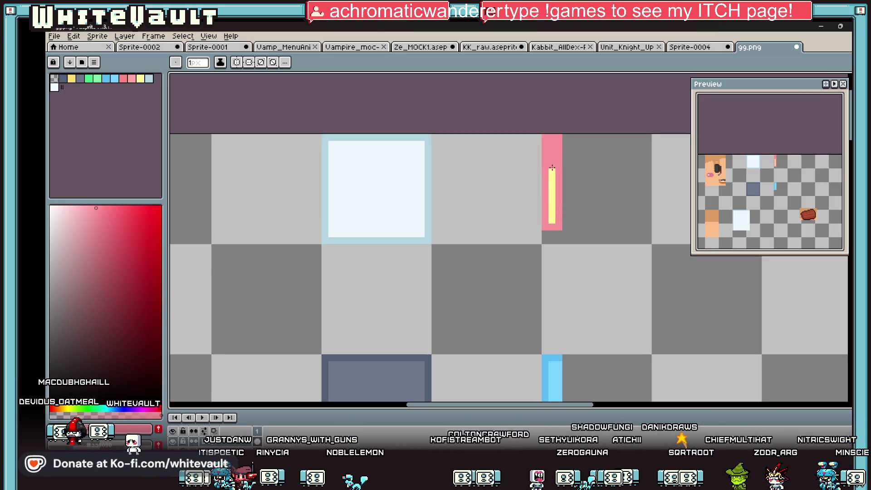
pyautogui.scroll(-3, 554, 221)
pyautogui.scroll(2, 555, 217)
pyautogui.scroll(1, 556, 214)
pyautogui.click(555, 214)
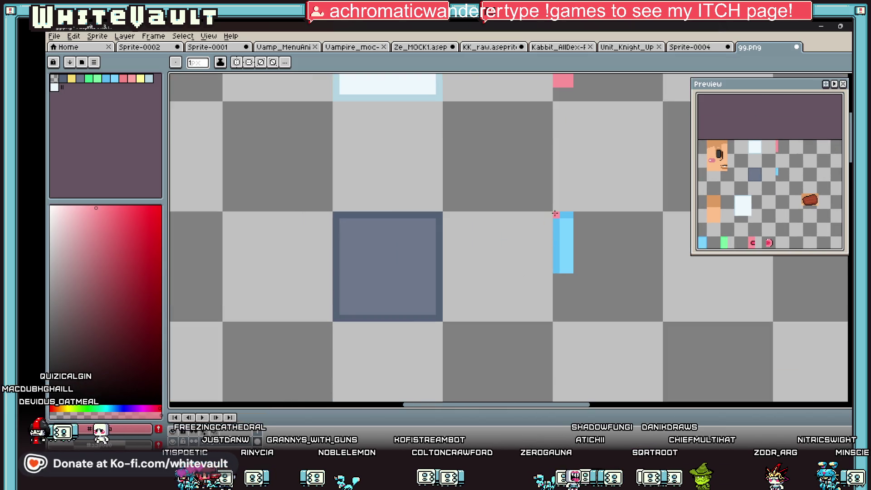
pyautogui.moveTo(564, 218); pyautogui.dragTo(564, 267)
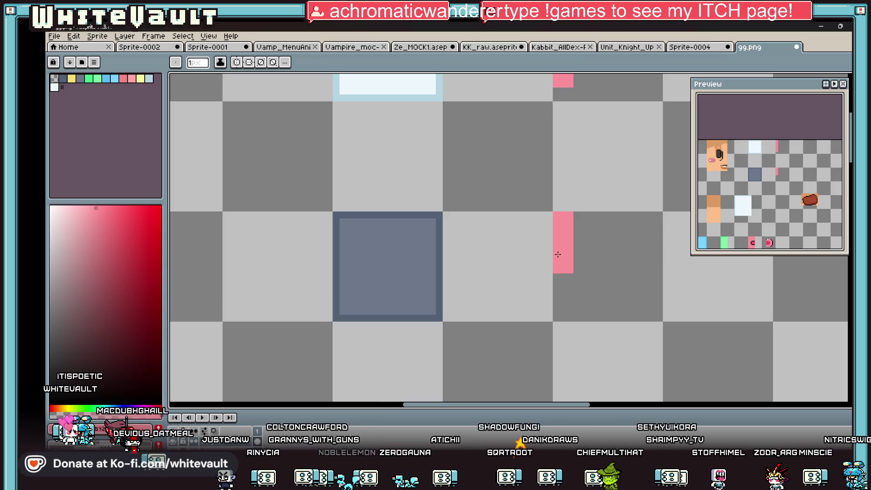
pyautogui.scroll(-2, 558, 255)
pyautogui.scroll(-1, 586, 340)
pyautogui.scroll(1, 585, 354)
pyautogui.scroll(-2, 594, 378)
pyautogui.scroll(3, 594, 379)
pyautogui.scroll(2, 608, 292)
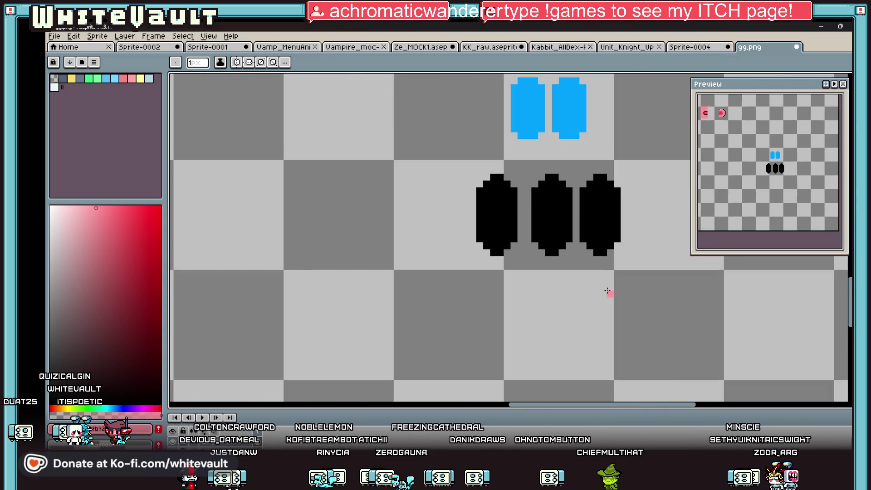
pyautogui.scroll(-2, 568, 265)
# - Delete the right blue shape and nudge the remaining one right to centre it over the middle black shape
pyautogui.press('m')
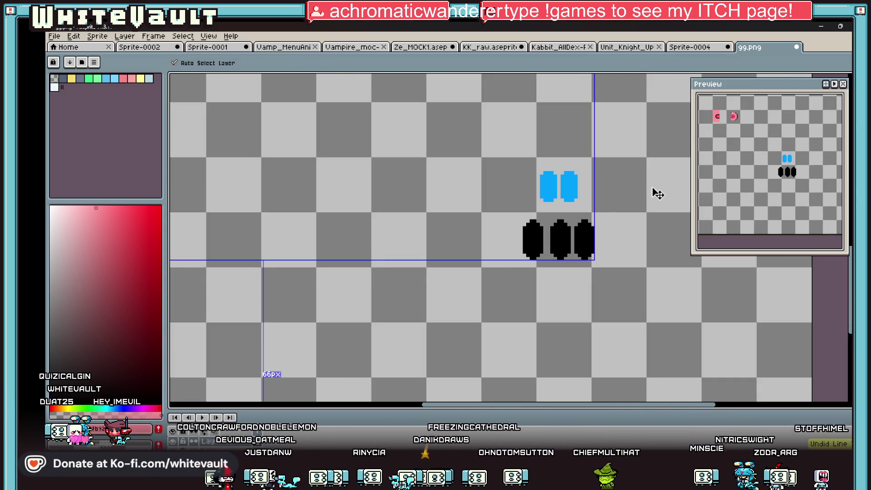
pyautogui.moveTo(656, 129); pyautogui.dragTo(558, 209)
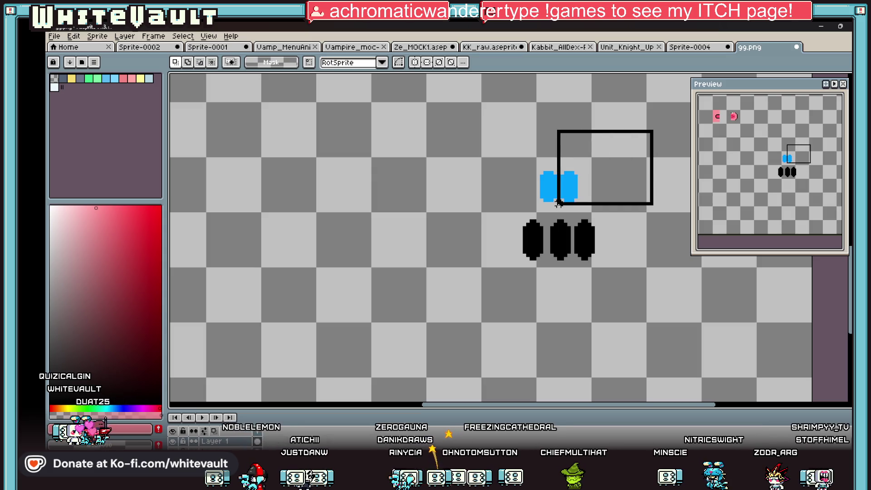
pyautogui.press('Delete')
pyautogui.moveTo(505, 159); pyautogui.dragTo(574, 211)
pyautogui.press('Right')
pyautogui.press('Right')
pyautogui.press('Right')
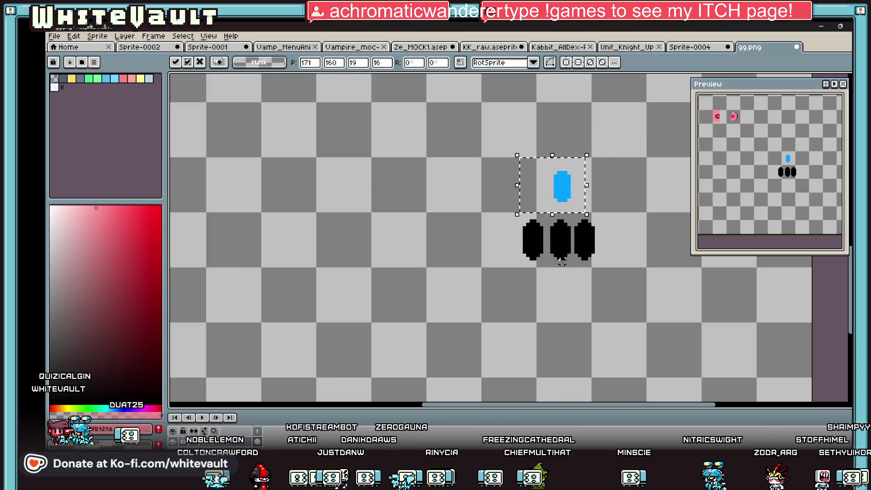
pyautogui.hotkey('ctrl', 'd')
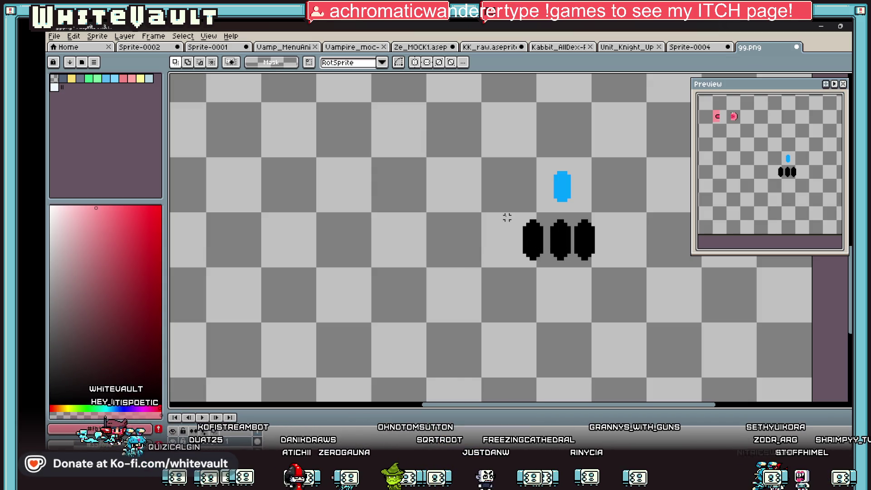
# - Try duplicating the three black shapes and transforming the blue shape, undoing both attempts
pyautogui.moveTo(507, 217); pyautogui.dragTo(617, 272)
pyautogui.click(591, 253)
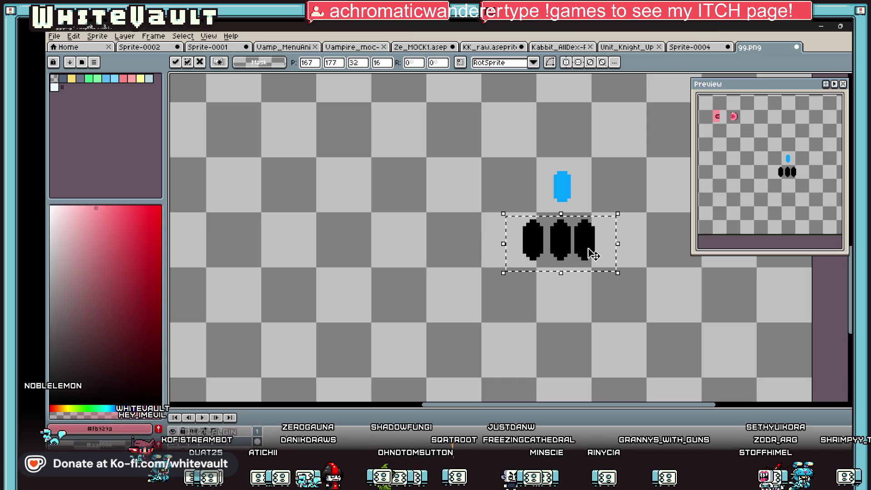
pyautogui.keyDown('ctrl'); pyautogui.moveTo(592, 253); pyautogui.dragTo(597, 299); pyautogui.keyUp('ctrl')
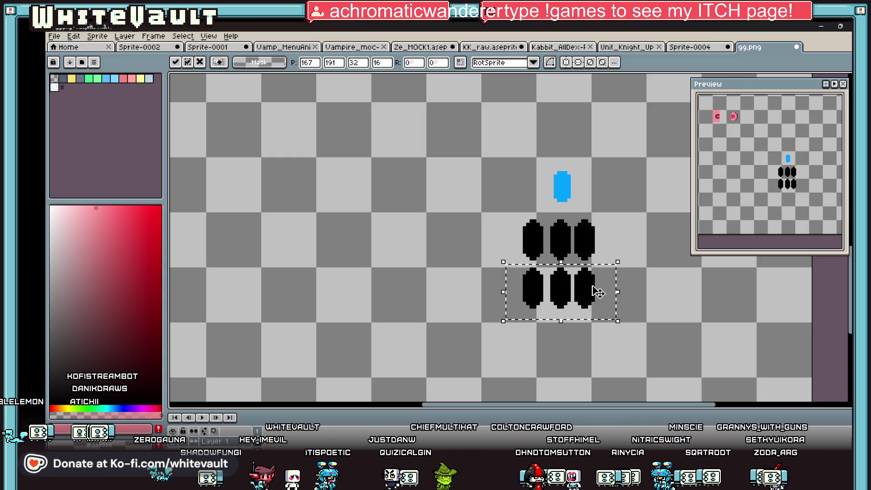
pyautogui.hotkey('ctrl', 'z')
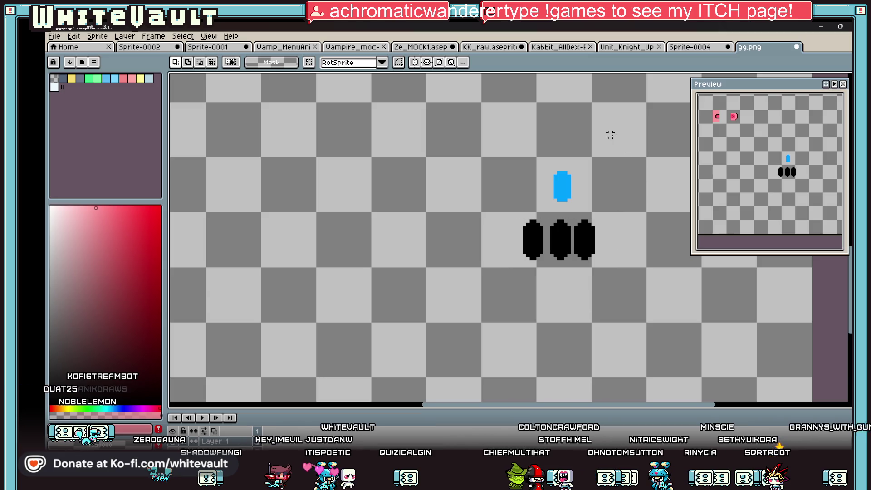
pyautogui.scroll(1, 575, 178)
pyautogui.moveTo(519, 150); pyautogui.dragTo(591, 217)
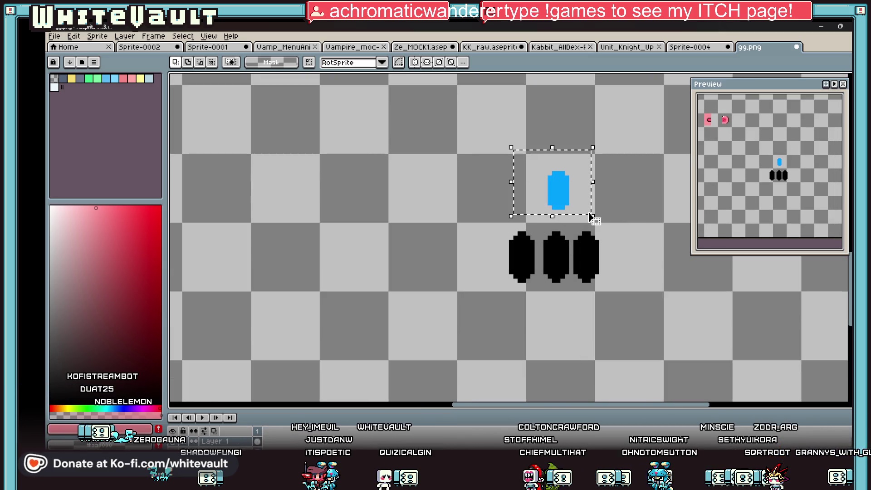
pyautogui.click(589, 213)
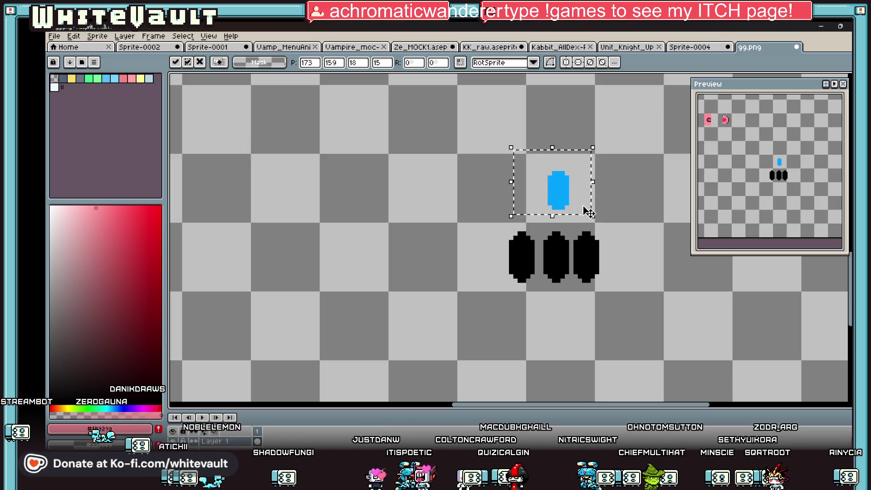
pyautogui.hotkey('ctrl', 'z')
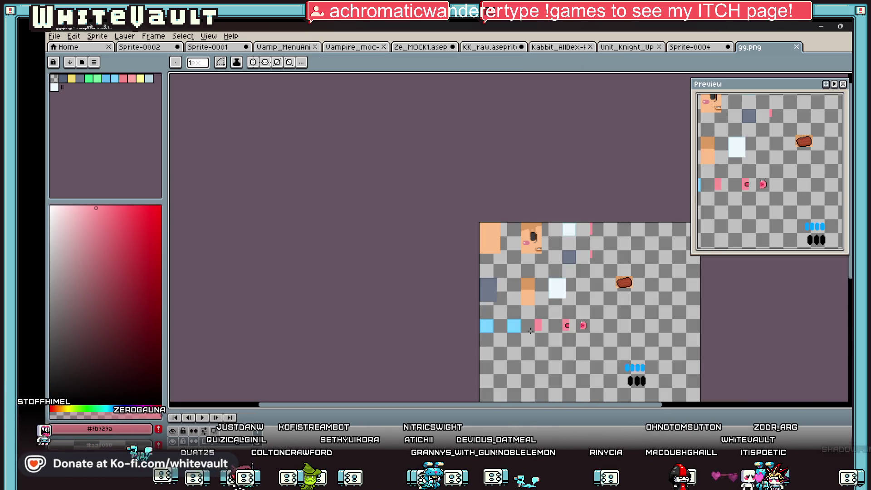
pyautogui.scroll(2, 546, 327)
# - Select the two light-blue squares and flood-fill both with the sampled pink
pyautogui.press('m')
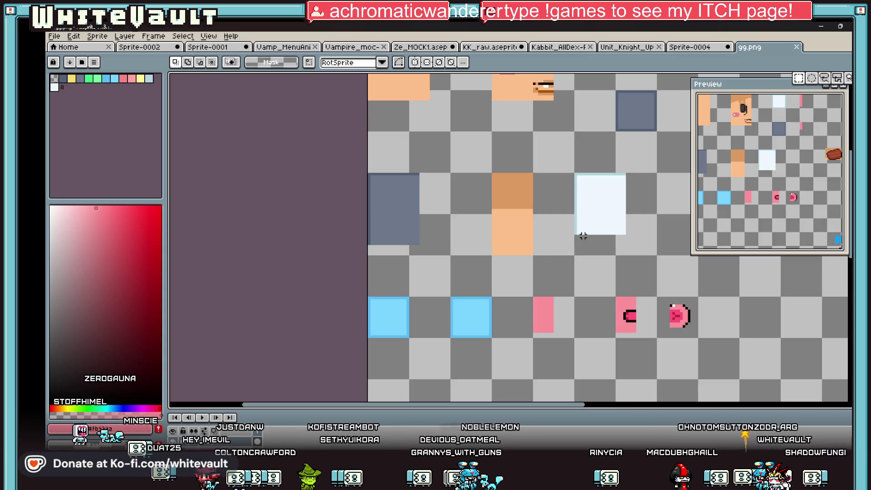
pyautogui.moveTo(361, 287); pyautogui.dragTo(502, 350)
pyautogui.scroll(-3, 502, 350)
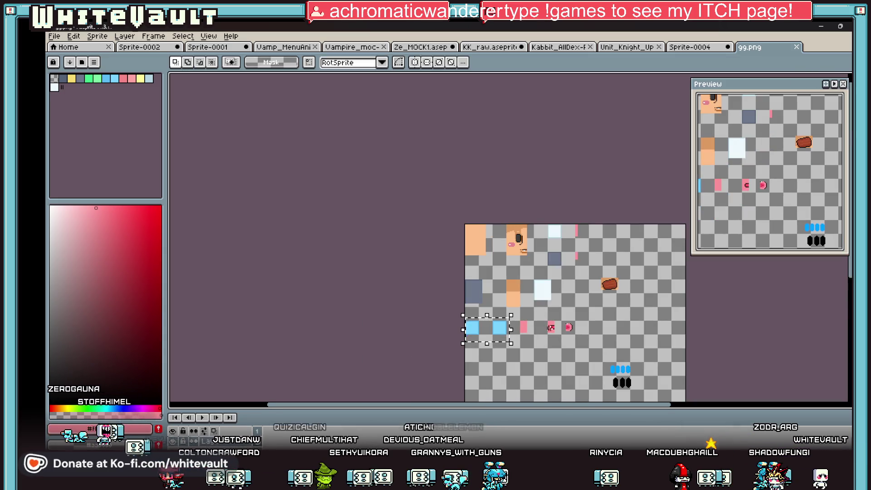
pyautogui.scroll(2, 547, 359)
pyautogui.scroll(1, 436, 307)
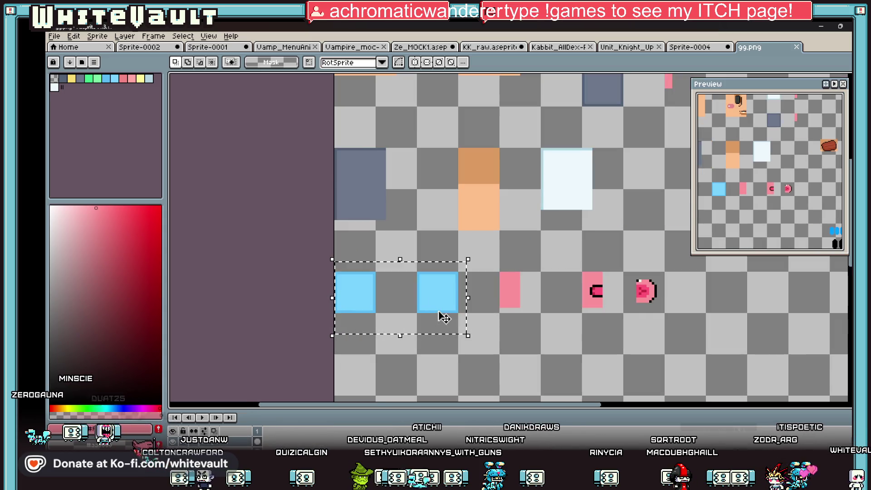
pyautogui.press('i')
pyautogui.press('g')
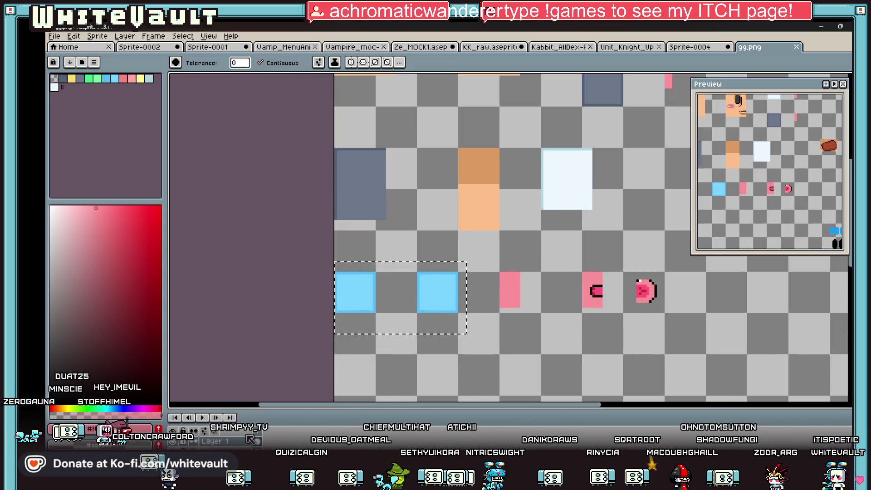
pyautogui.rightClick(245, 440)
pyautogui.press('Escape')
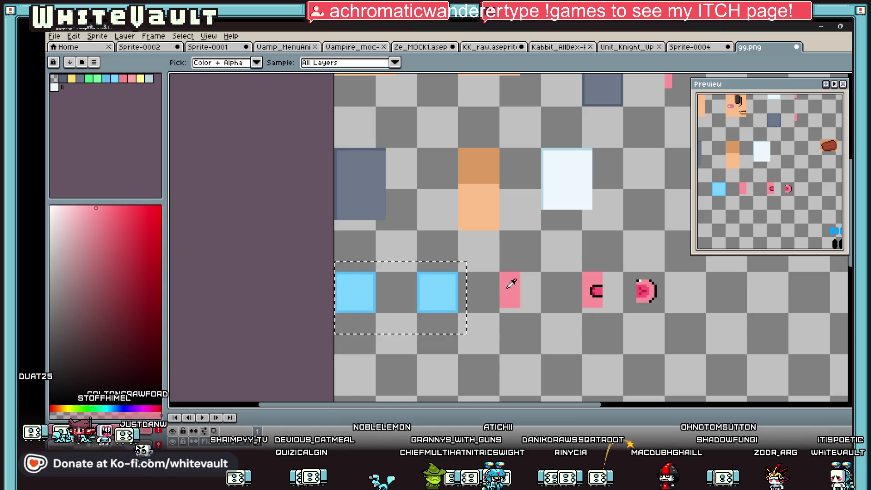
pyautogui.scroll(1, 436, 289)
pyautogui.click(436, 288)
pyautogui.click(308, 288)
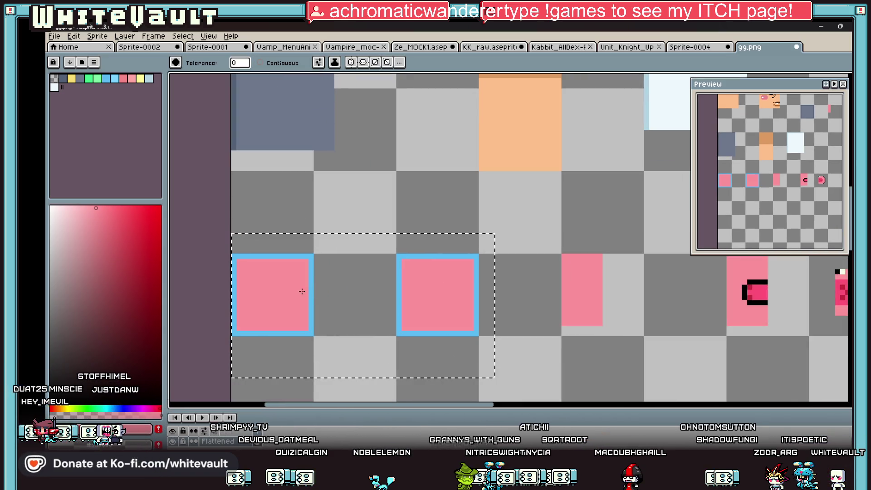
pyautogui.scroll(-4, 311, 288)
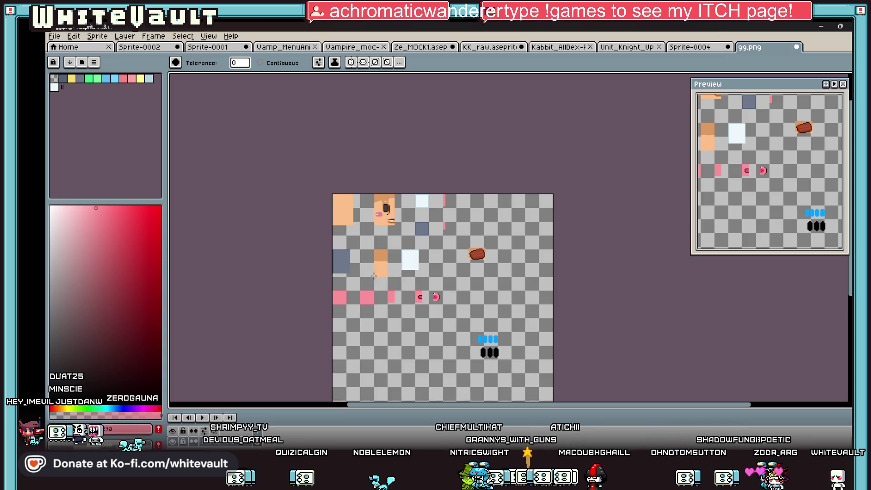
# - Save 99.png and switch back to the Blockbench head model
pyautogui.click(53, 36)
pyautogui.click(68, 95)
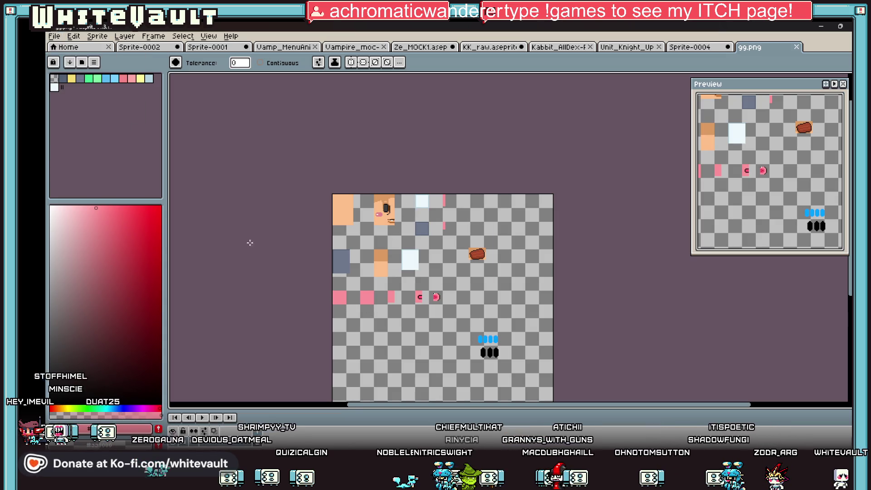
pyautogui.hotkey('alt', 'Tab')
# - Orbit around the head to view its top and front with the updated pink ear and cheek texture
pyautogui.moveTo(518, 376)
pyautogui.mouseDown()
pyautogui.moveTo(502, 342)
pyautogui.moveTo(518, 312)
pyautogui.moveTo(353, 392)
pyautogui.moveTo(362, 373)
pyautogui.mouseUp()
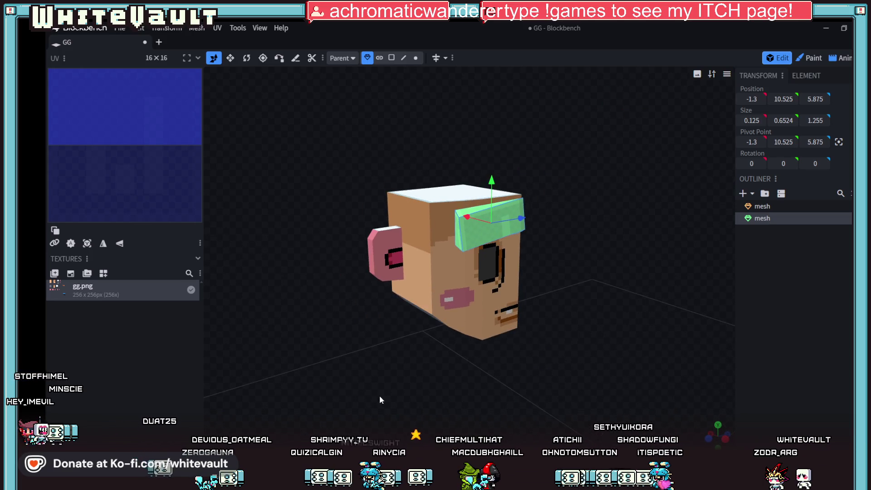
pyautogui.moveTo(393, 398)
pyautogui.mouseDown()
pyautogui.moveTo(411, 399)
pyautogui.moveTo(416, 436)
pyautogui.mouseUp()
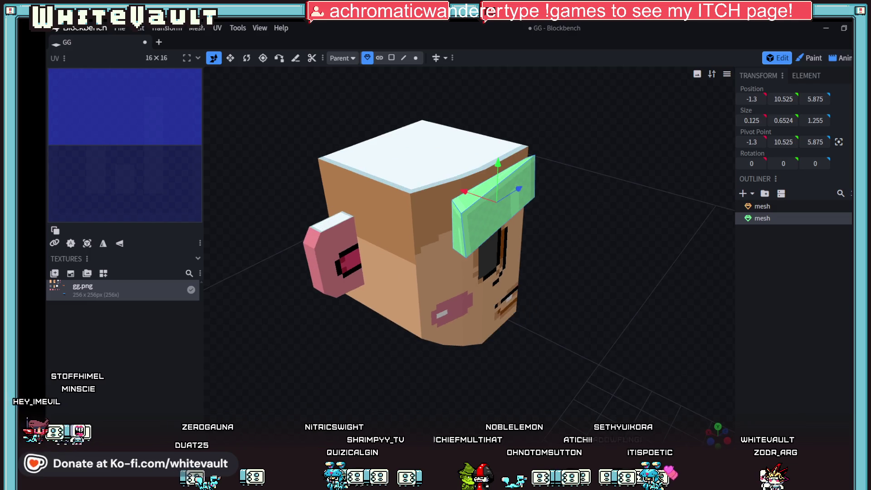
pyautogui.moveTo(534, 408)
pyautogui.mouseDown()
pyautogui.moveTo(430, 343)
pyautogui.moveTo(513, 380)
pyautogui.mouseUp()
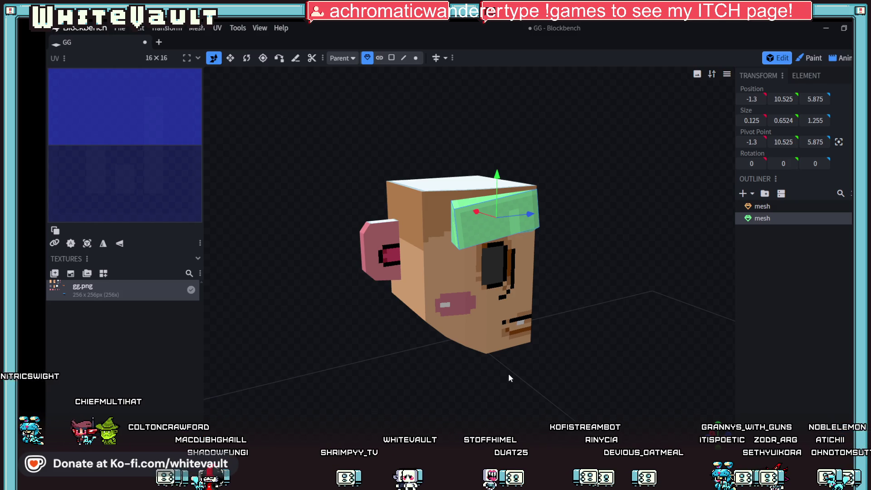
pyautogui.moveTo(508, 373)
pyautogui.mouseDown()
pyautogui.moveTo(524, 341)
pyautogui.moveTo(561, 331)
pyautogui.moveTo(560, 369)
pyautogui.mouseUp()
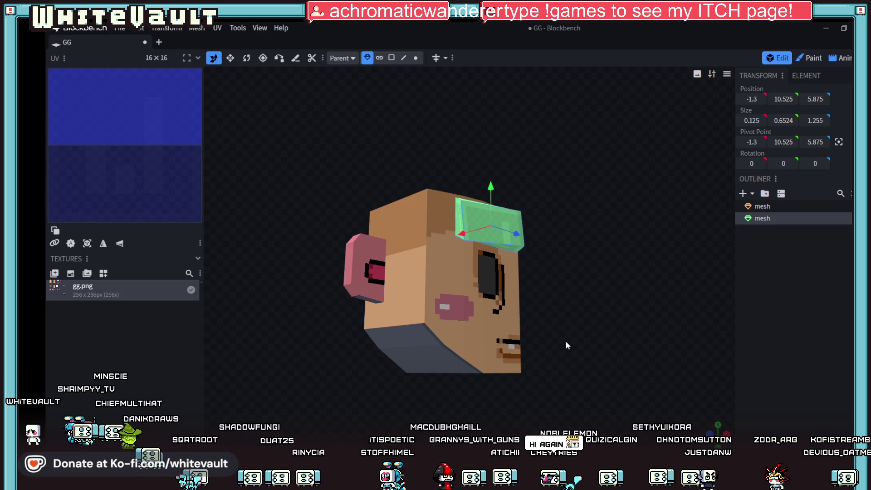
# - View the head from above and in front, then switch to the Discord window
pyautogui.moveTo(560, 337)
pyautogui.mouseDown()
pyautogui.moveTo(534, 390)
pyautogui.moveTo(579, 378)
pyautogui.moveTo(468, 323)
pyautogui.mouseUp()
pyautogui.scroll(3, 452, 397)
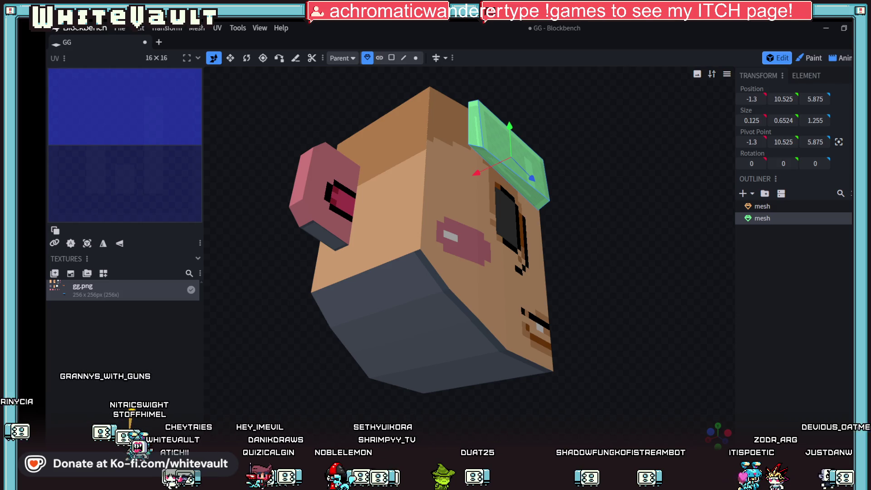
pyautogui.hotkey('alt', 'Tab')
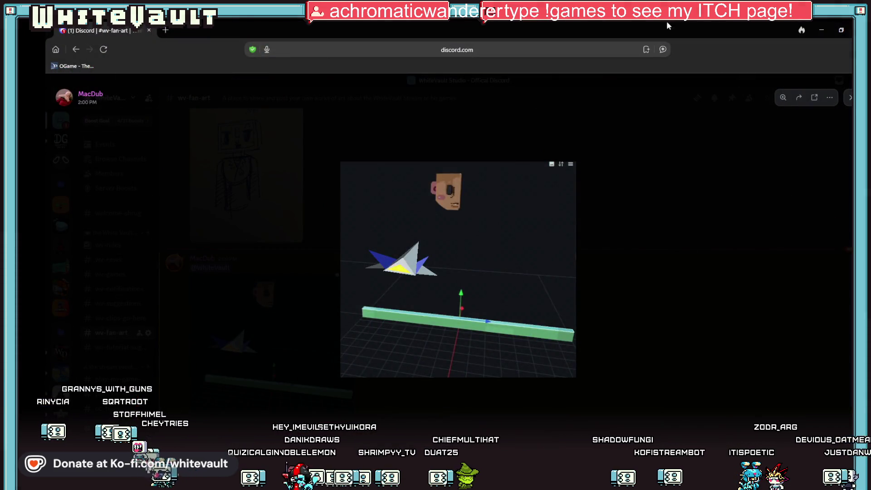
# - Return from Discord to the Blockbench head, orbit it, then bring up the 99.png sheet in Aseprite
pyautogui.hotkey('alt', 'Tab')
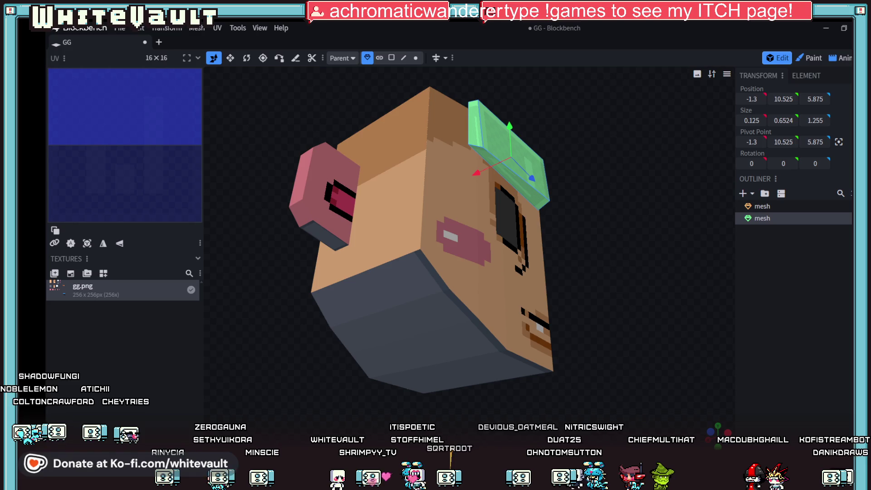
pyautogui.moveTo(676, 67)
pyautogui.mouseDown()
pyautogui.moveTo(609, 260)
pyautogui.moveTo(553, 311)
pyautogui.moveTo(596, 286)
pyautogui.moveTo(475, 381)
pyautogui.moveTo(536, 357)
pyautogui.moveTo(361, 343)
pyautogui.mouseUp()
pyautogui.hotkey('alt', 'Tab')
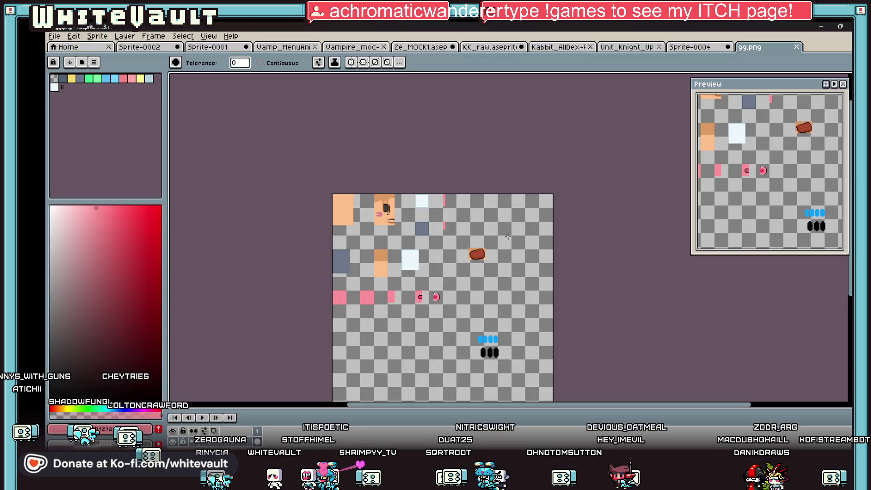
pyautogui.scroll(1, 346, 270)
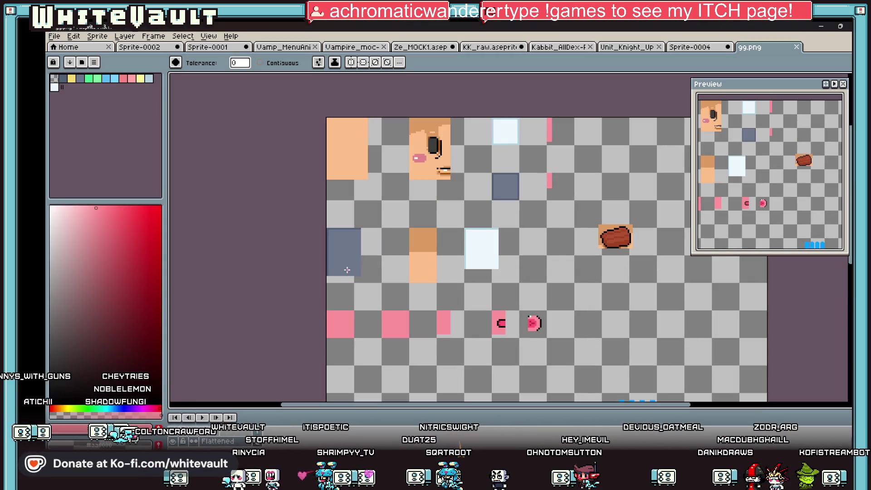
pyautogui.scroll(-1, 481, 247)
pyautogui.scroll(1, 493, 252)
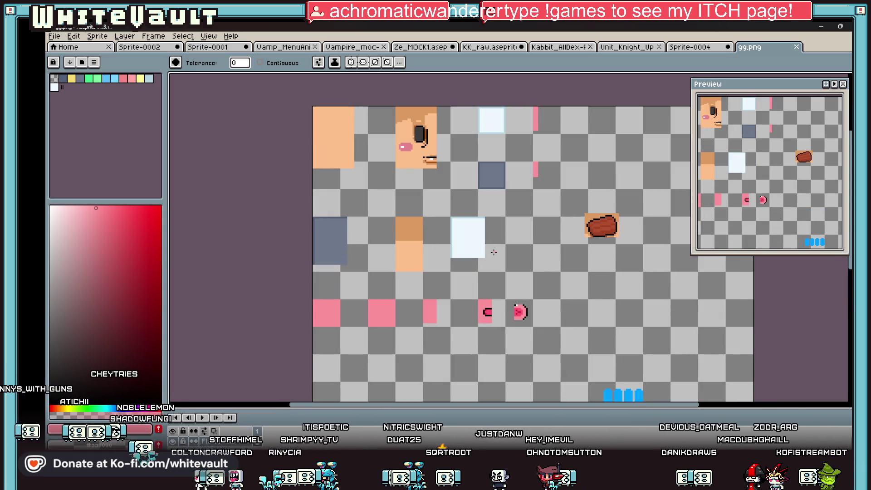
# - Sample the peach skin colour and flood-fill the two light-blue patches and the blue-grey patch with it
pyautogui.press('i')
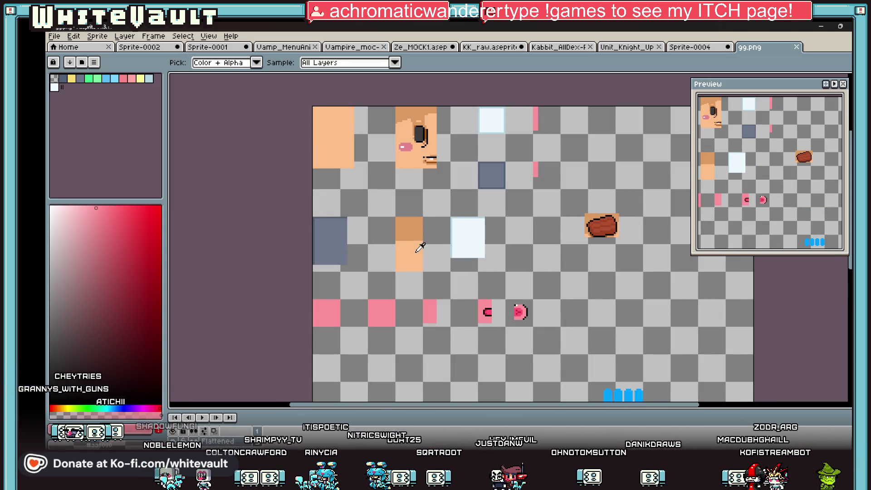
pyautogui.click(417, 249)
pyautogui.press('g')
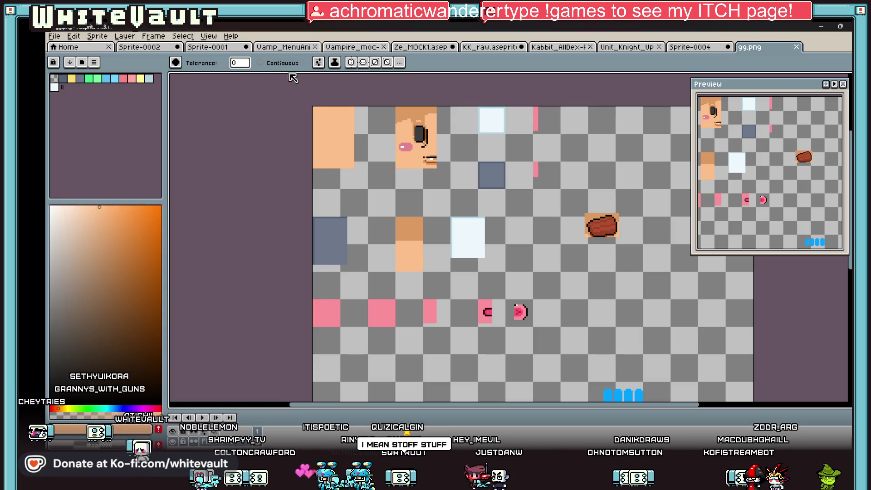
pyautogui.click(330, 241)
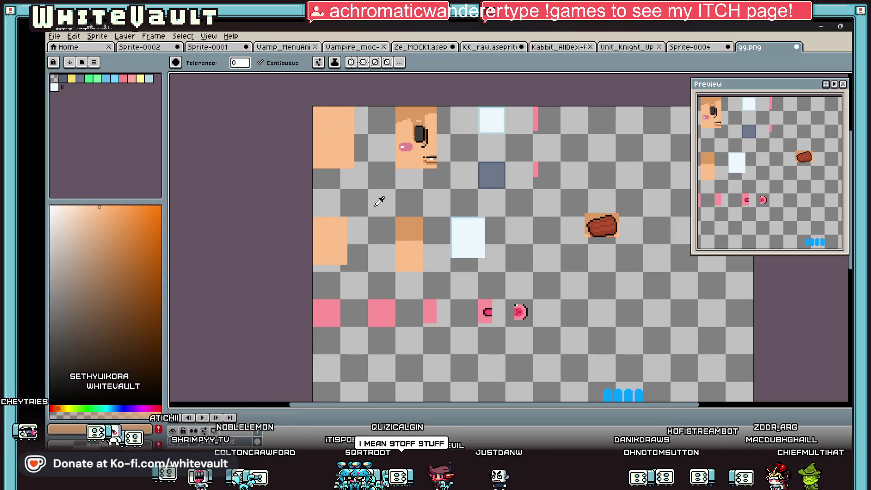
pyautogui.press('i')
pyautogui.press('g')
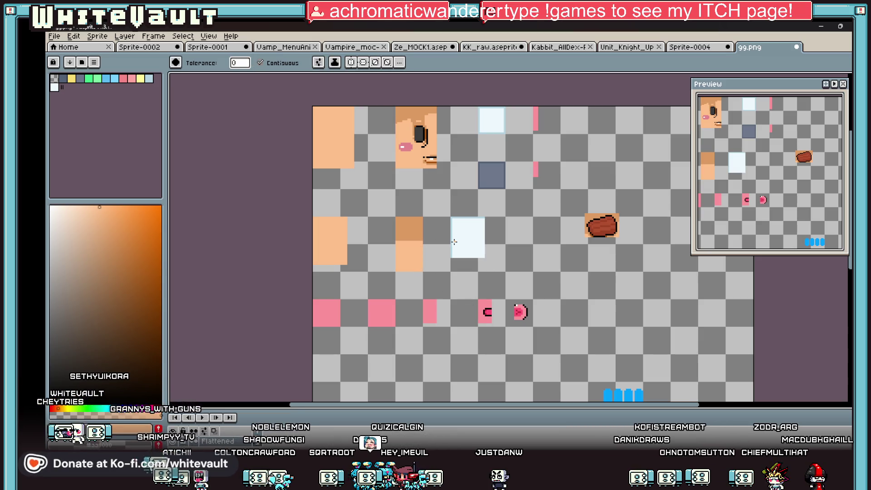
pyautogui.click(454, 241)
pyautogui.click(497, 123)
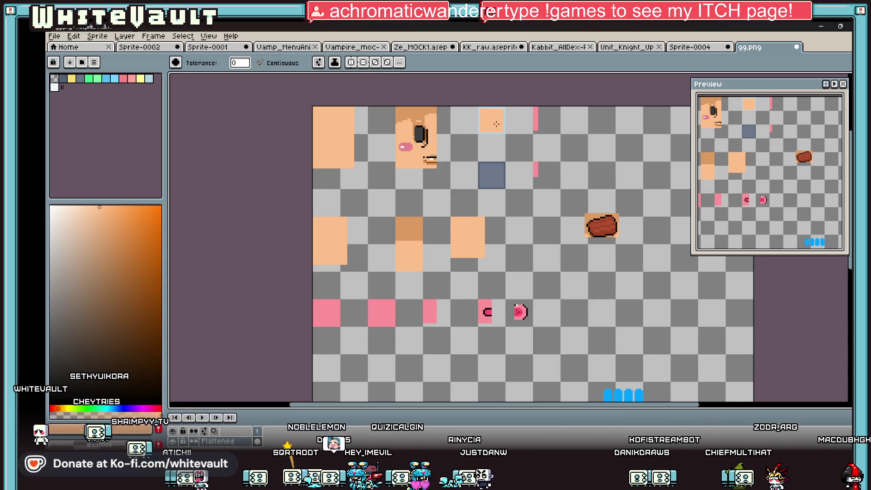
pyautogui.click(486, 179)
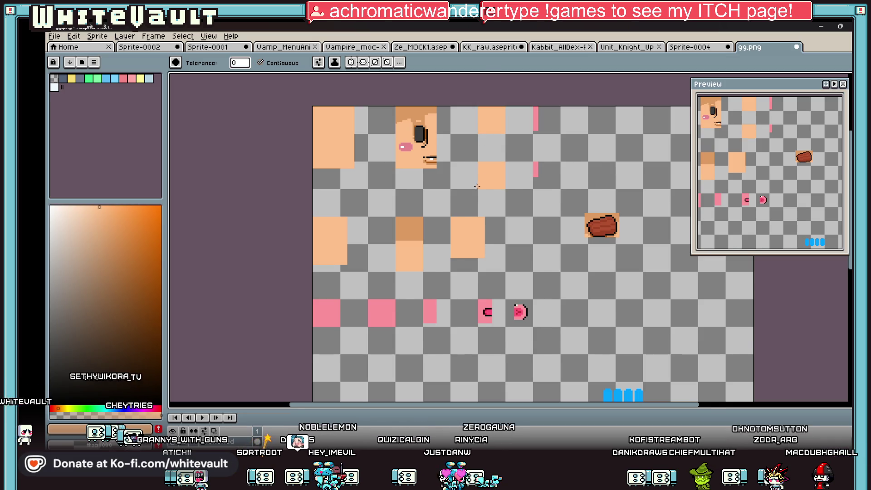
pyautogui.scroll(-2, 477, 187)
# - Save via the File menu, check the head in Blockbench with its top face selected, and return to Aseprite
pyautogui.click(54, 36)
pyautogui.click(97, 99)
pyautogui.hotkey('alt', 'Tab')
pyautogui.moveTo(510, 362)
pyautogui.mouseDown()
pyautogui.moveTo(446, 406)
pyautogui.moveTo(369, 410)
pyautogui.moveTo(495, 345)
pyautogui.mouseUp()
pyautogui.scroll(-2, 525, 402)
pyautogui.moveTo(526, 406)
pyautogui.mouseDown()
pyautogui.moveTo(498, 386)
pyautogui.moveTo(540, 392)
pyautogui.mouseUp()
pyautogui.click(482, 147)
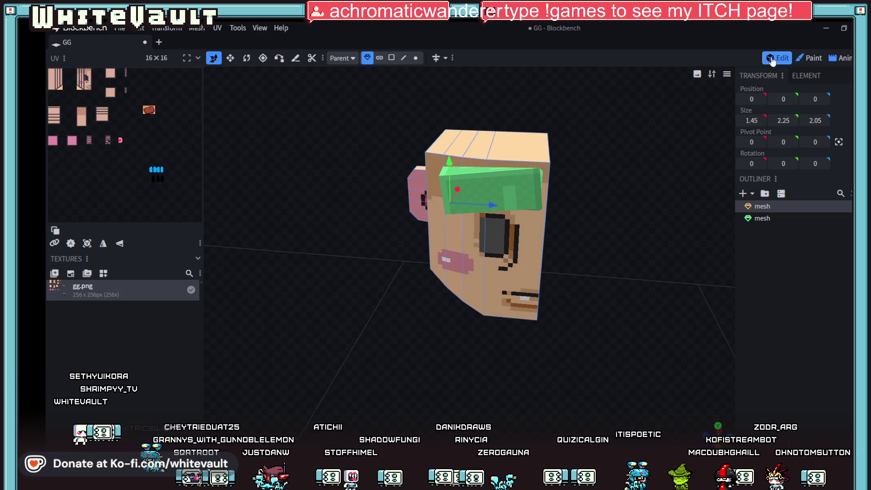
pyautogui.click(391, 57)
pyautogui.click(483, 143)
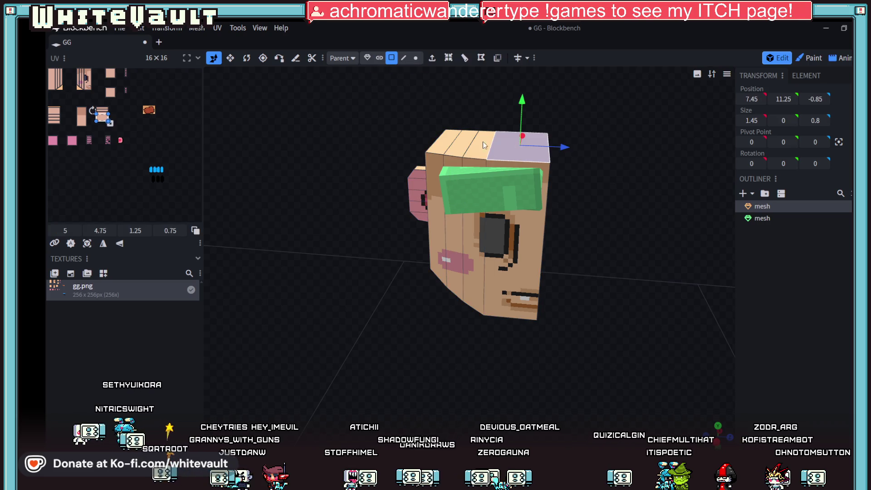
pyautogui.hotkey('alt', 'Tab')
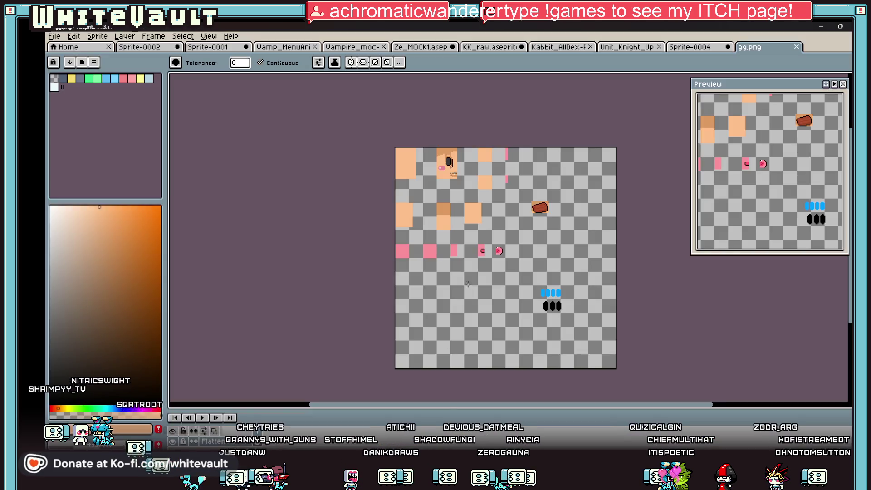
pyautogui.scroll(1, 468, 211)
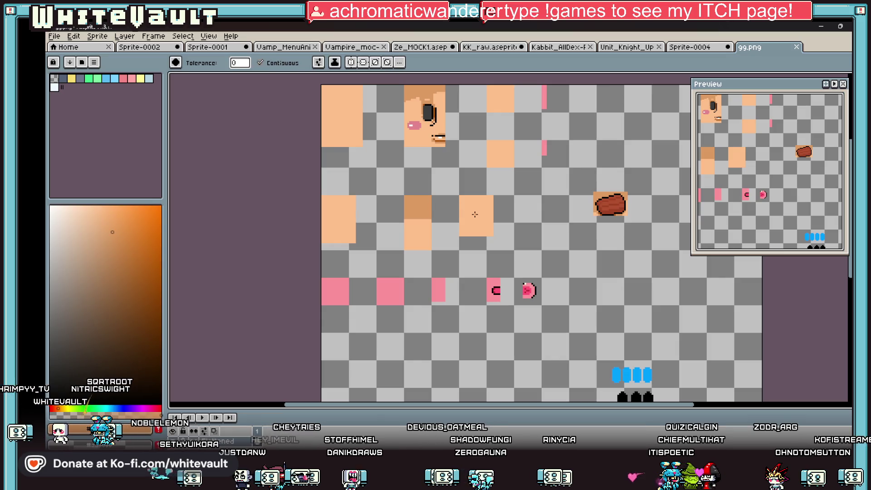
# - Flood-fill the middle peach square with a darker orange-tan
pyautogui.click(475, 213)
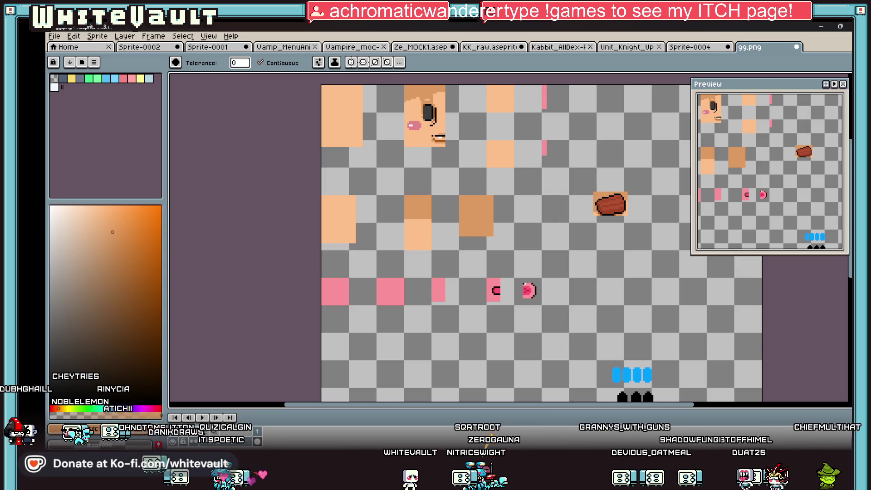
# - Switch from Aseprite to Blockbench and orbit the head to face the front
pyautogui.hotkey('alt', 'Tab')
pyautogui.moveTo(582, 285); pyautogui.dragTo(625, 354)
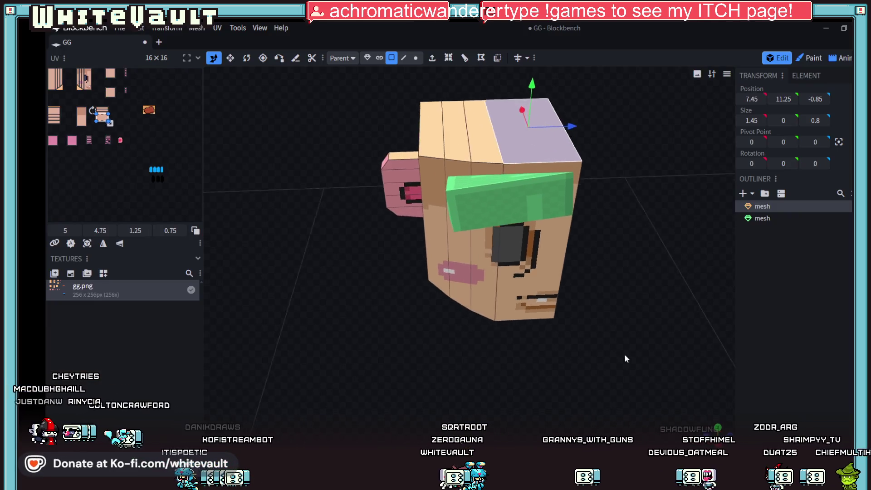
pyautogui.scroll(2, 640, 332)
pyautogui.scroll(2, 623, 343)
# - In Paint mode create a new 128-pixel texture named EyeBrows, then return to Aseprite
pyautogui.click(810, 57)
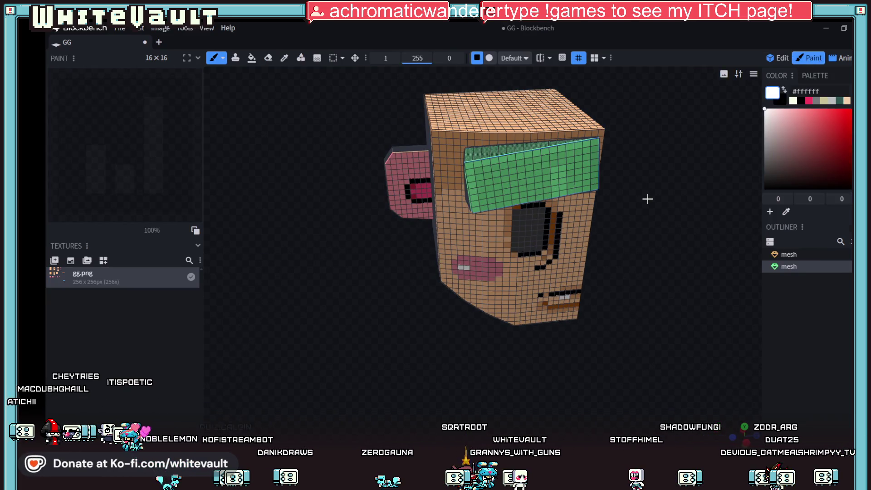
pyautogui.click(70, 260)
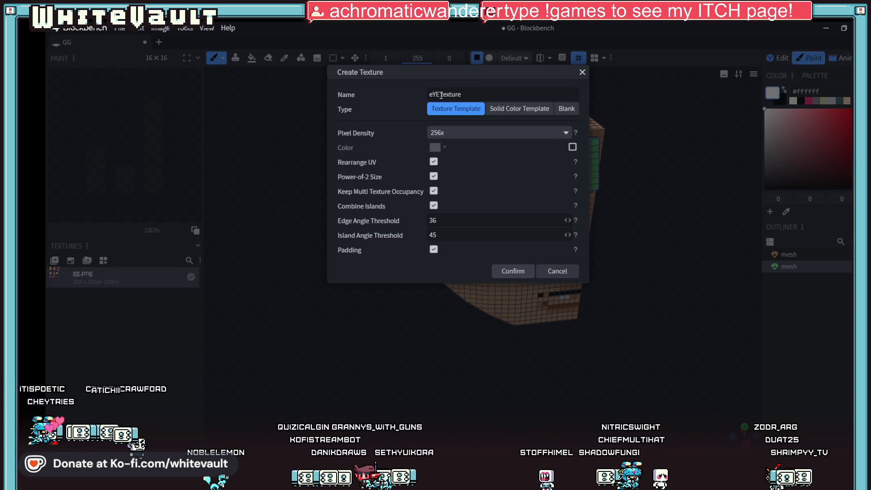
pyautogui.write('BROWS')
pyautogui.hotkey('ctrl', 'a')
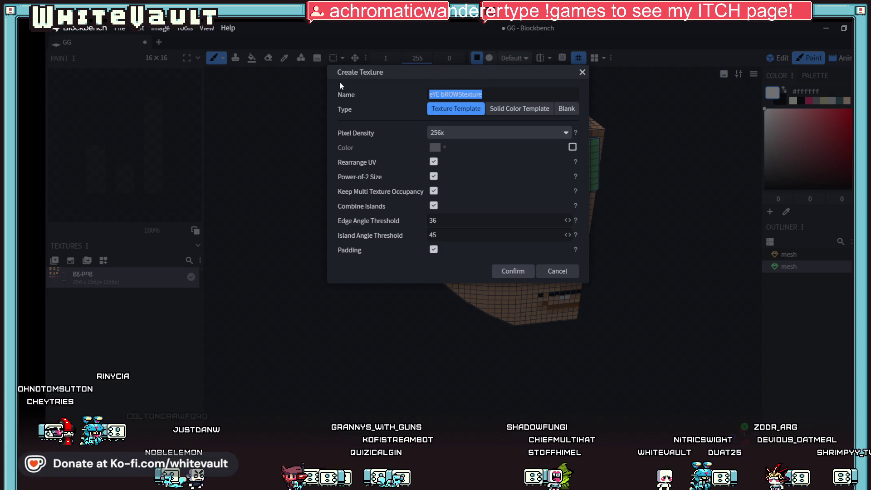
pyautogui.write('EyeBrows')
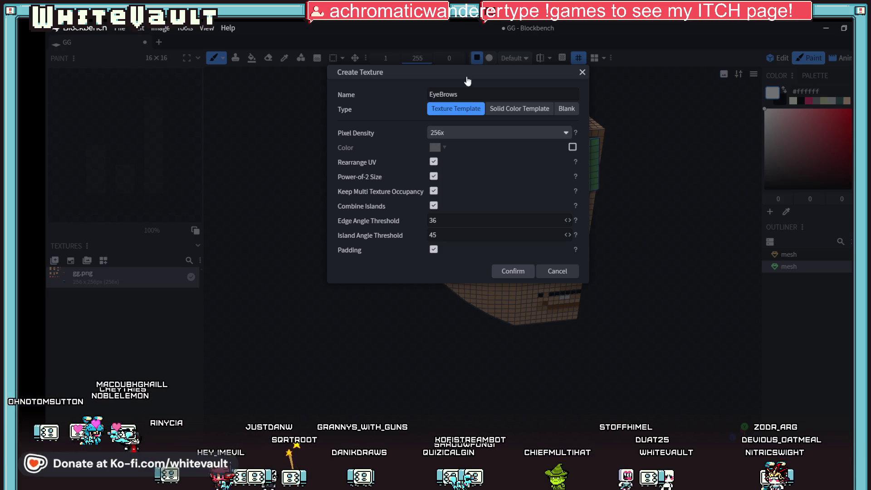
pyautogui.click(515, 271)
pyautogui.scroll(3, 599, 237)
pyautogui.moveTo(654, 212)
pyautogui.mouseDown()
pyautogui.moveTo(618, 292)
pyautogui.moveTo(473, 249)
pyautogui.mouseUp()
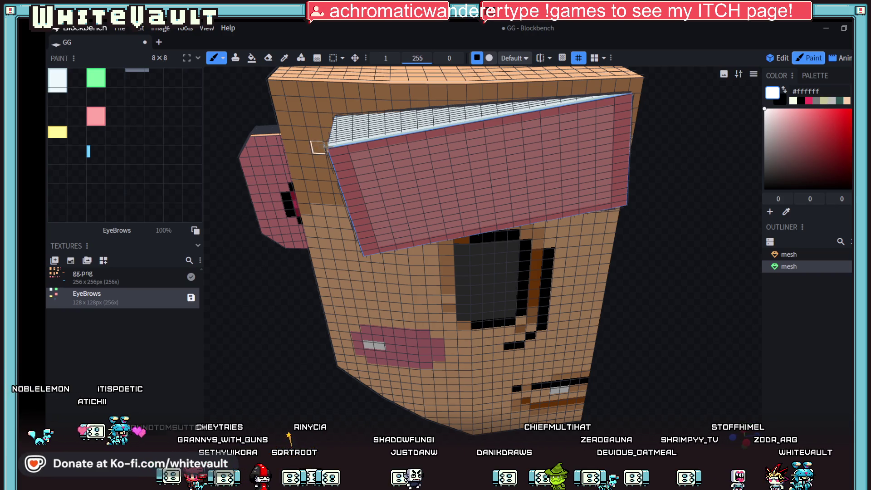
pyautogui.hotkey('alt', 'Tab')
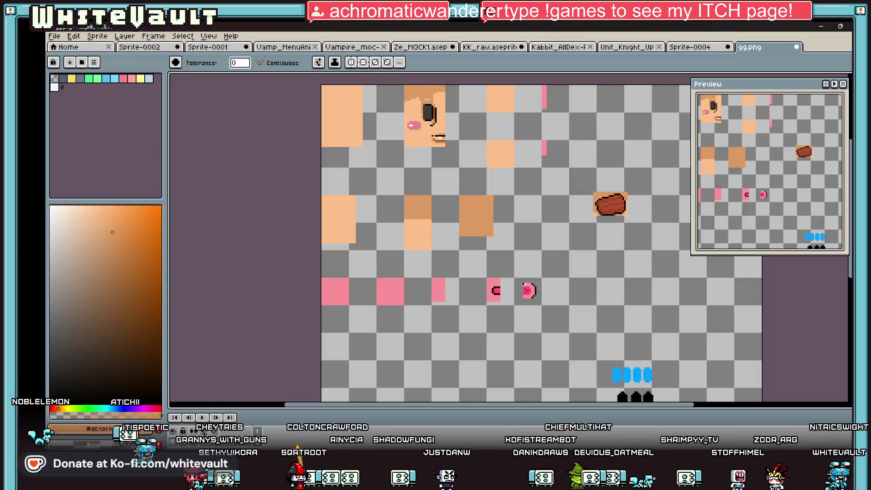
pyautogui.scroll(1, 576, 246)
pyautogui.scroll(1, 586, 244)
pyautogui.scroll(2, 598, 242)
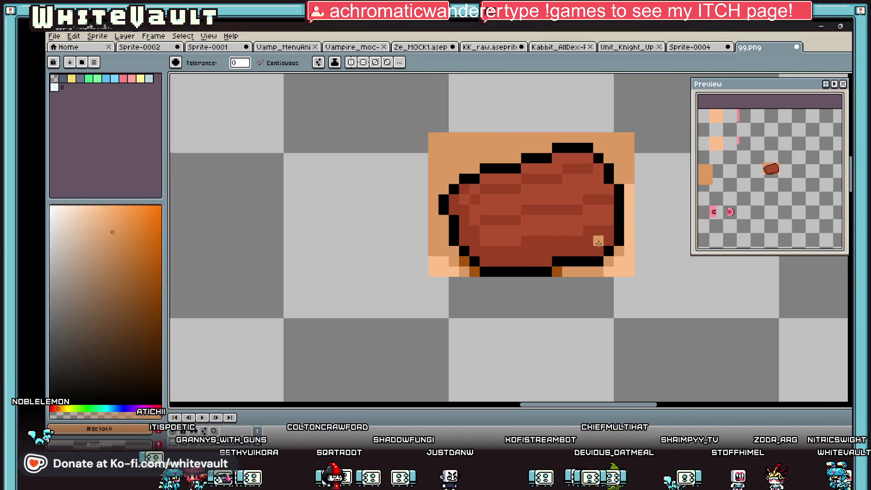
# - Eyedropper the brown patch, copy its hex code 9d4224 from the colour editor, and switch to Blockbench
pyautogui.press('i')
pyautogui.click(556, 243)
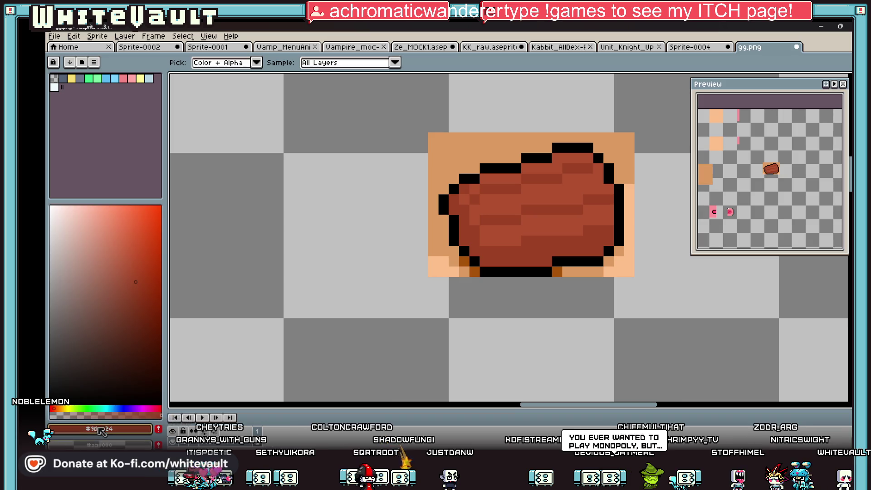
pyautogui.click(120, 435)
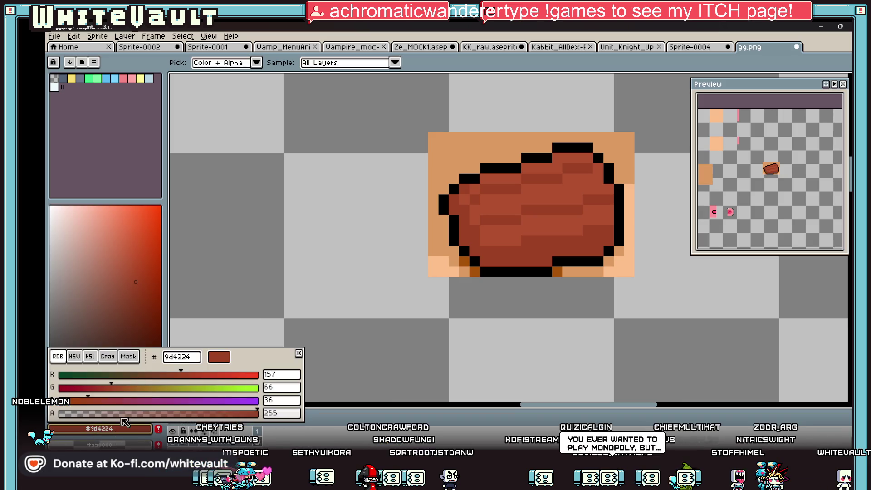
pyautogui.click(186, 360)
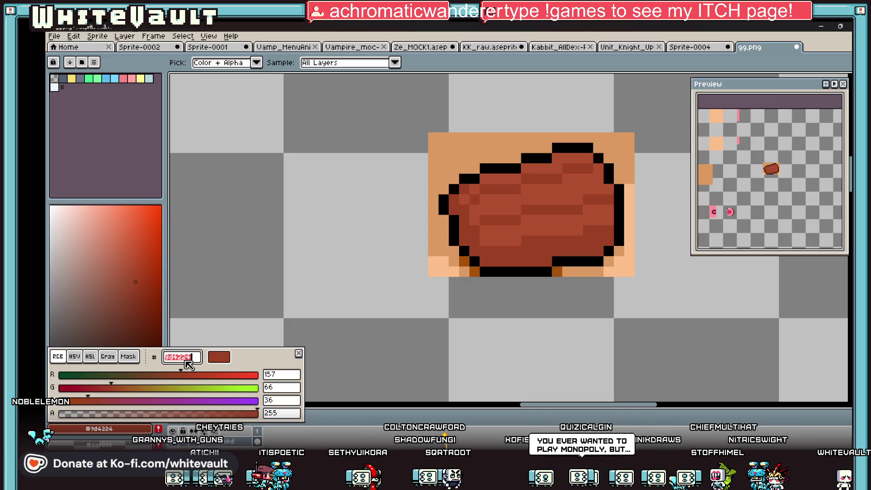
pyautogui.press('Escape')
pyautogui.hotkey('alt', 'Tab')
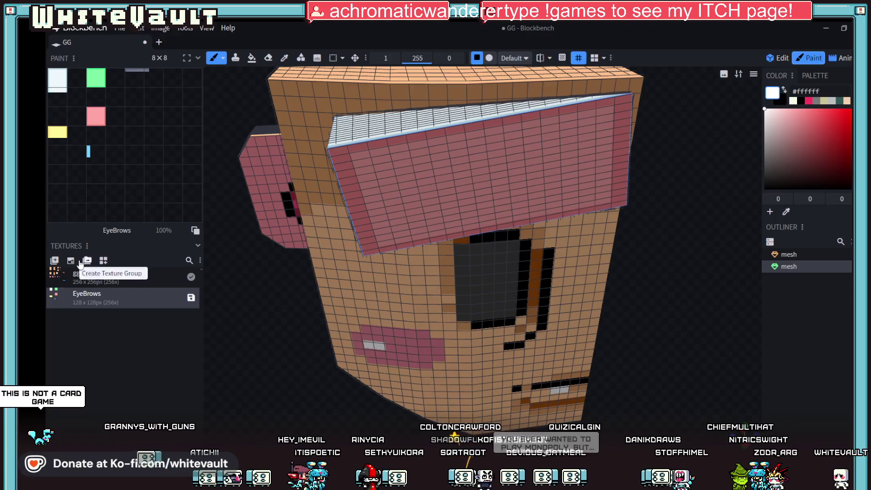
# - Paste 9d4224 over the paint colour's hex field to make brown the paint colour
pyautogui.click(831, 88)
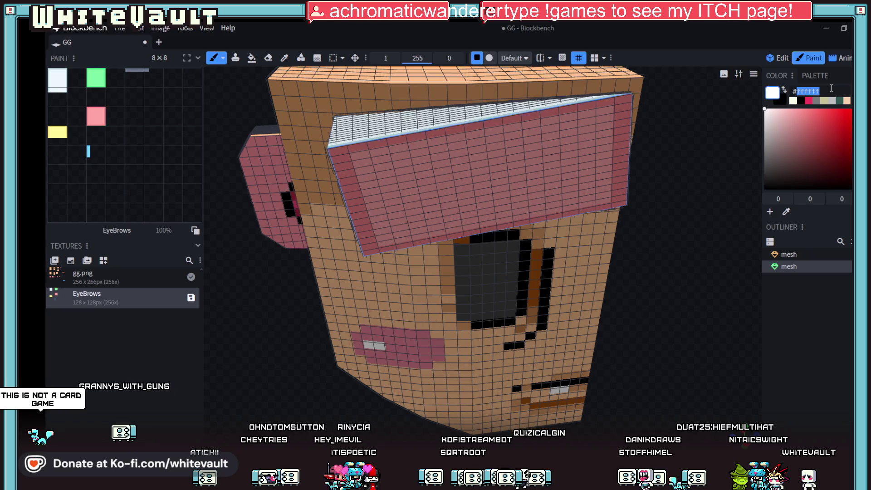
pyautogui.write('#9d4224')
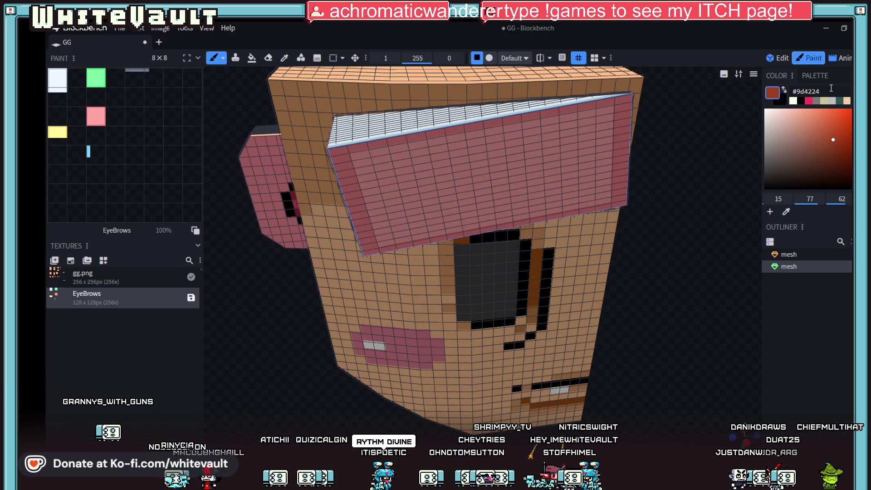
pyautogui.scroll(-3, 632, 133)
pyautogui.scroll(-2, 633, 132)
# - Make gg.png the active paint texture while orbiting around the pink block on the head's side
pyautogui.moveTo(632, 133)
pyautogui.mouseDown()
pyautogui.moveTo(659, 205)
pyautogui.moveTo(651, 191)
pyautogui.moveTo(667, 183)
pyautogui.mouseUp()
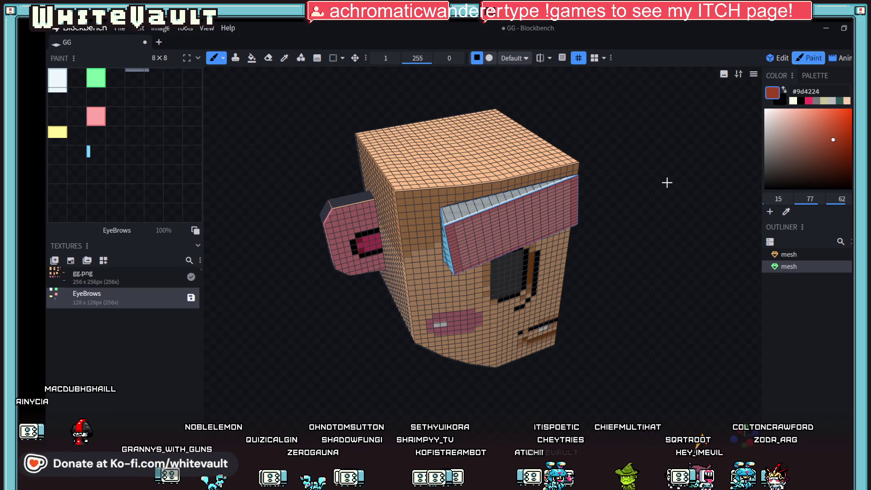
pyautogui.scroll(2, 667, 183)
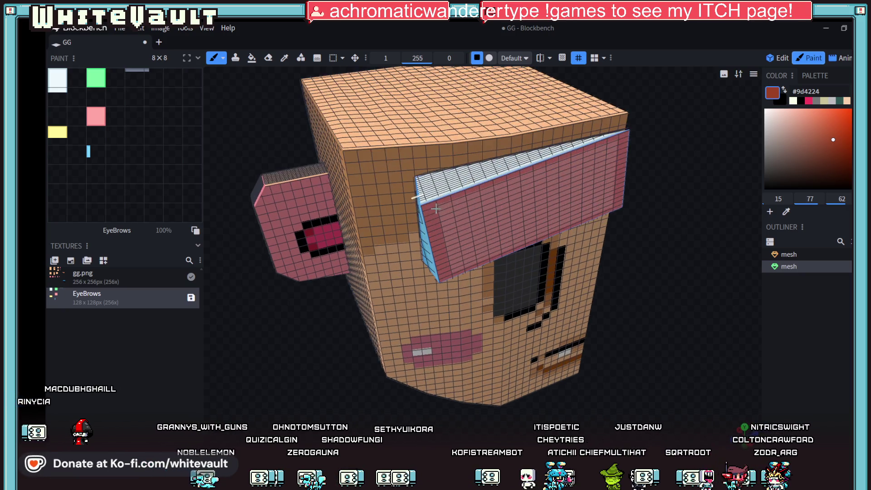
pyautogui.moveTo(668, 183); pyautogui.dragTo(373, 190)
pyautogui.scroll(4, 373, 190)
pyautogui.scroll(-3, 374, 191)
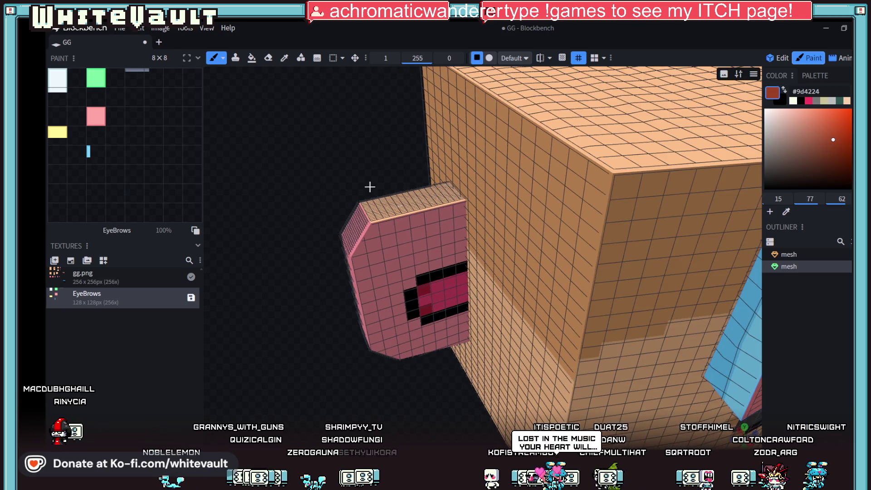
pyautogui.scroll(-2, 352, 204)
pyautogui.click(147, 281)
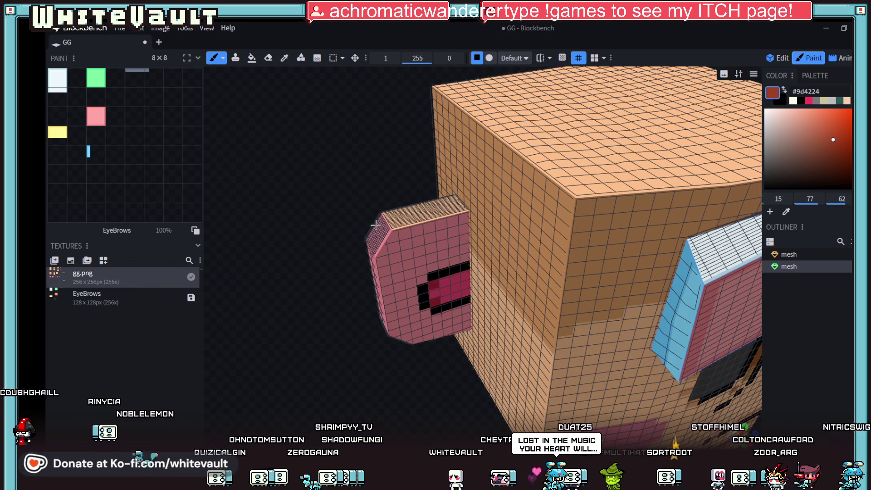
pyautogui.moveTo(382, 204); pyautogui.dragTo(441, 207)
pyautogui.scroll(3, 441, 207)
pyautogui.scroll(-3, 398, 253)
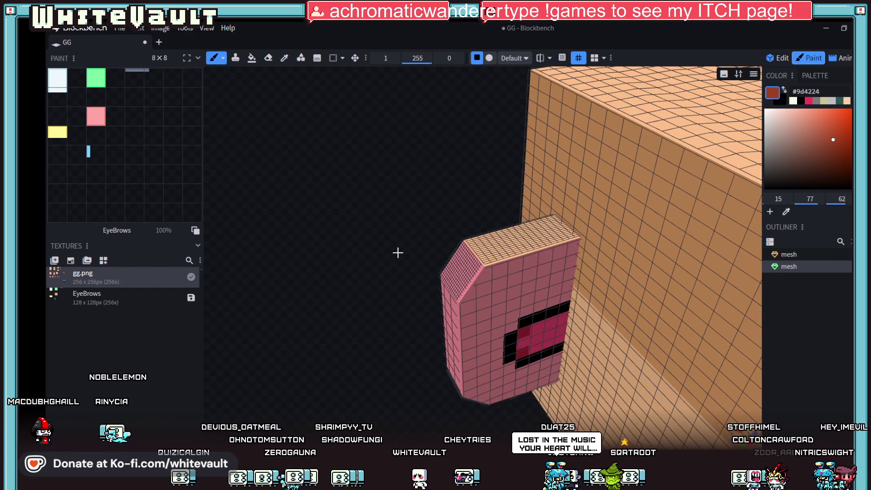
pyautogui.click(284, 58)
pyautogui.click(527, 278)
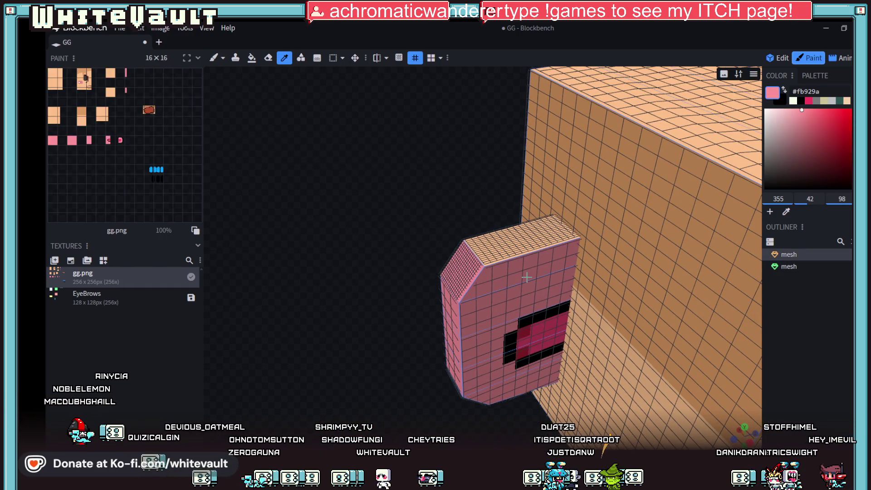
pyautogui.click(252, 57)
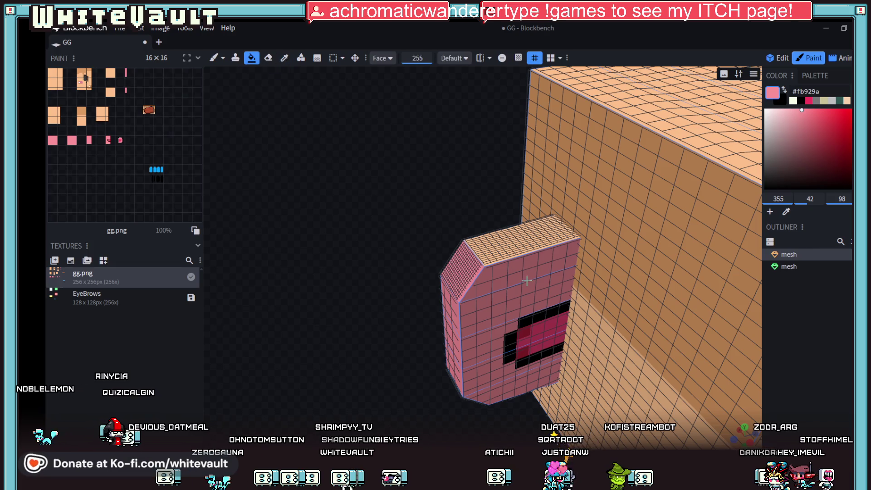
pyautogui.moveTo(409, 272)
pyautogui.mouseDown()
pyautogui.moveTo(501, 282)
pyautogui.moveTo(478, 226)
pyautogui.mouseUp()
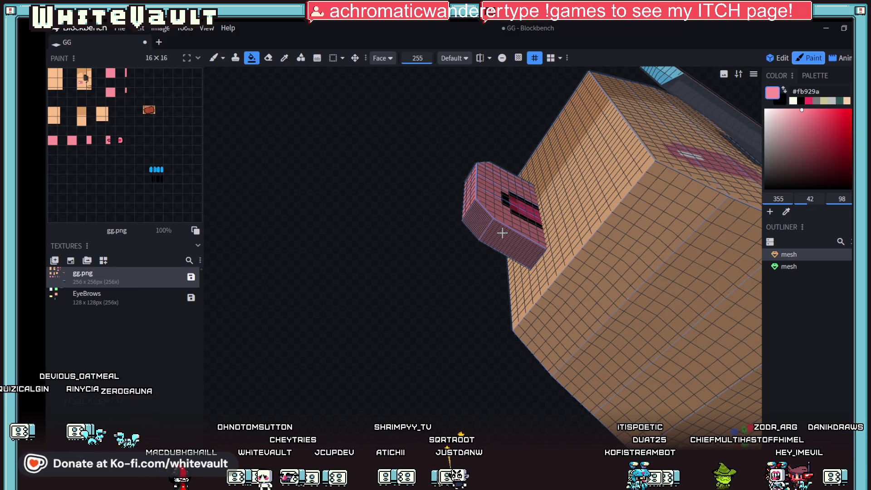
pyautogui.moveTo(402, 399)
pyautogui.mouseDown()
pyautogui.moveTo(500, 399)
pyautogui.moveTo(474, 439)
pyautogui.moveTo(492, 448)
pyautogui.moveTo(477, 443)
pyautogui.mouseUp()
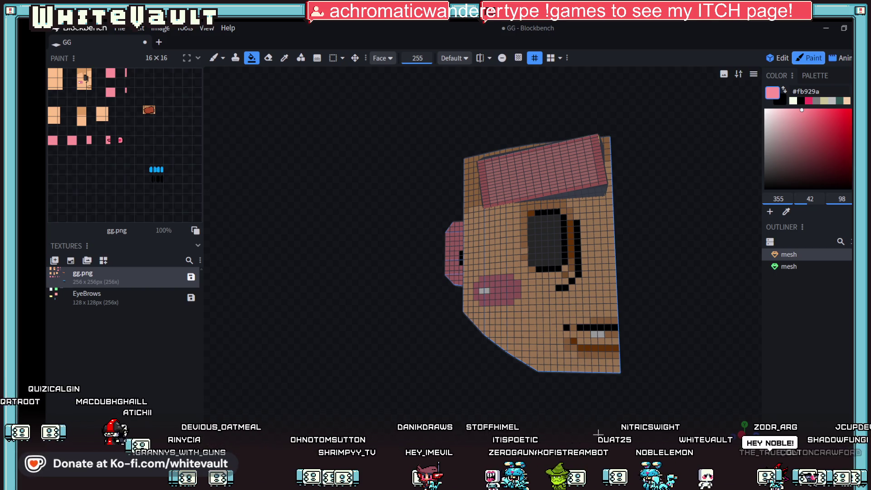
pyautogui.moveTo(598, 434); pyautogui.dragTo(626, 315)
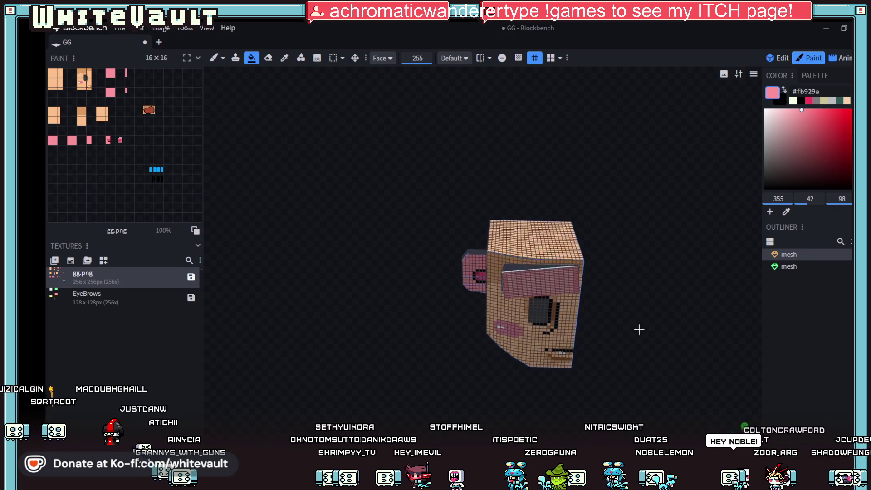
pyautogui.scroll(3, 626, 315)
pyautogui.moveTo(629, 287)
pyautogui.mouseDown()
pyautogui.moveTo(668, 307)
pyautogui.moveTo(652, 304)
pyautogui.mouseUp()
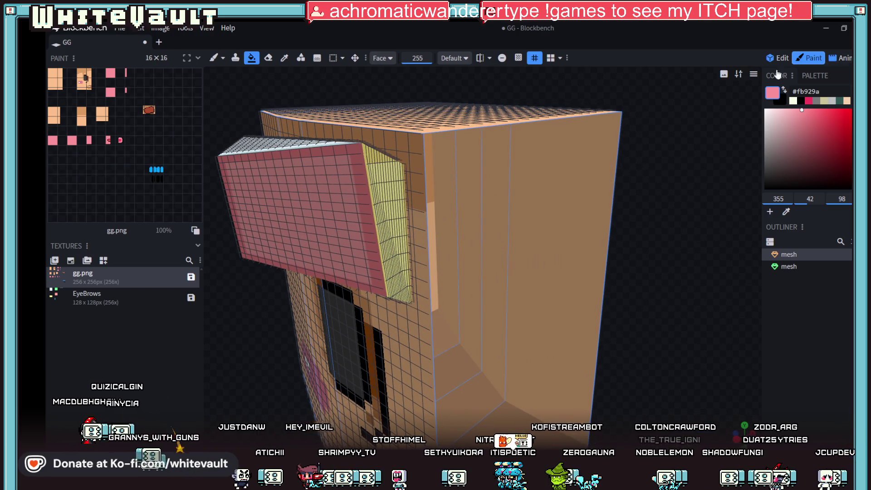
pyautogui.scroll(-2, 391, 218)
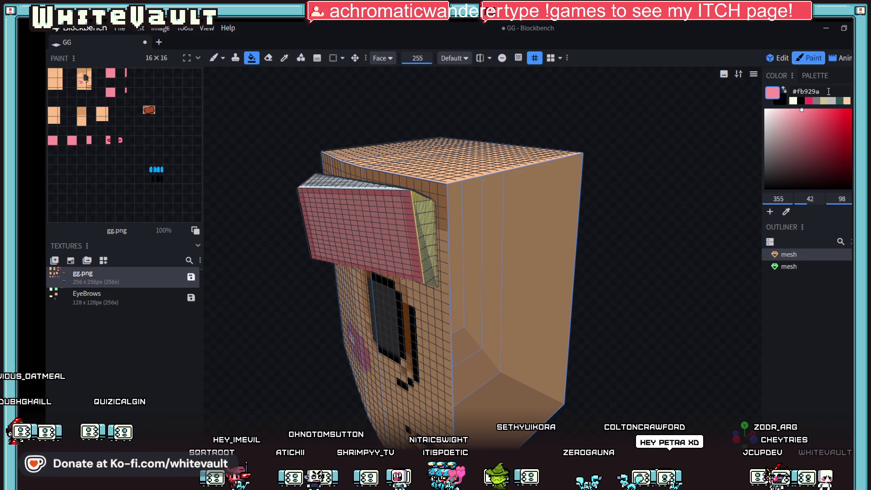
pyautogui.write('9d4224')
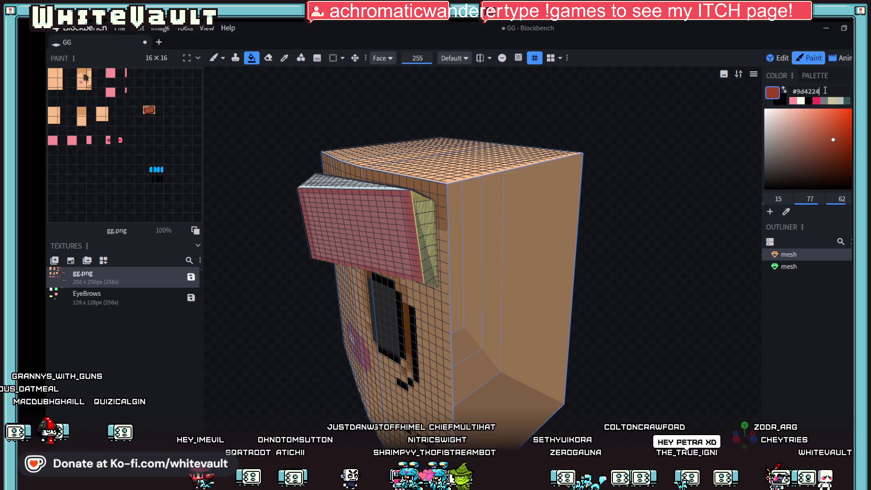
# - Inspect the head's top, front and right side, then fill the brim block's front face dark red
pyautogui.moveTo(687, 212); pyautogui.dragTo(679, 300)
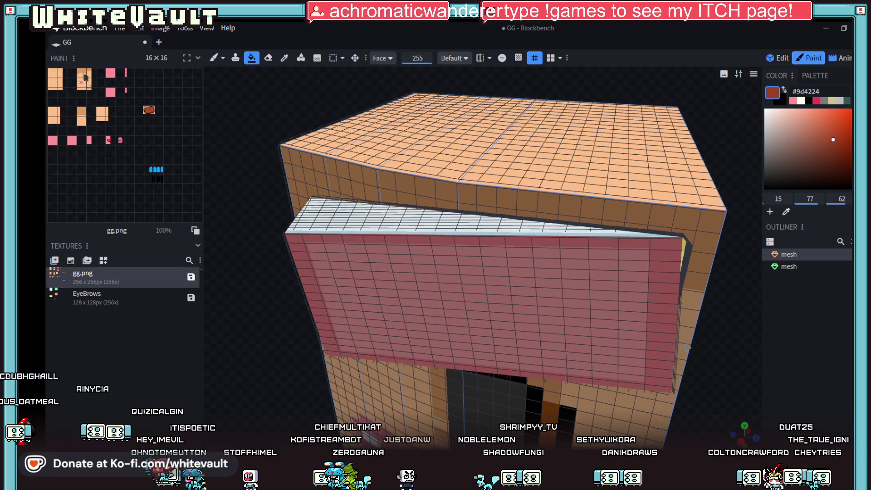
pyautogui.scroll(-2, 702, 341)
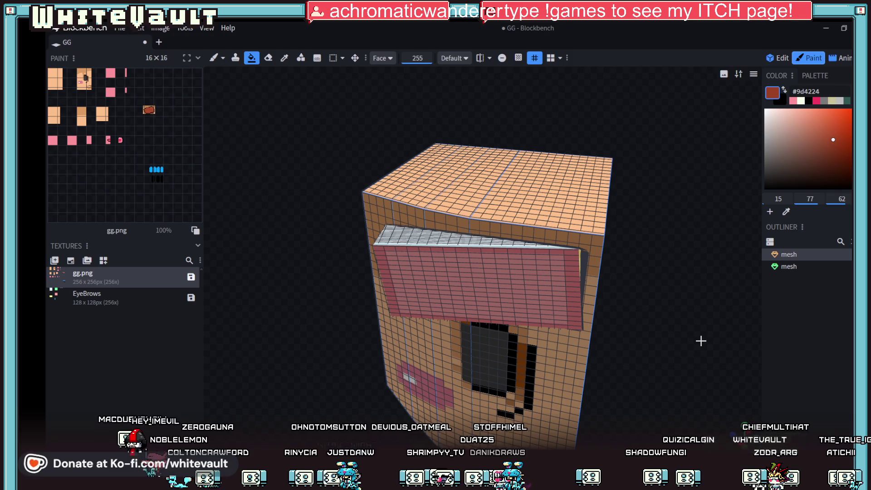
pyautogui.moveTo(688, 340); pyautogui.dragTo(666, 331)
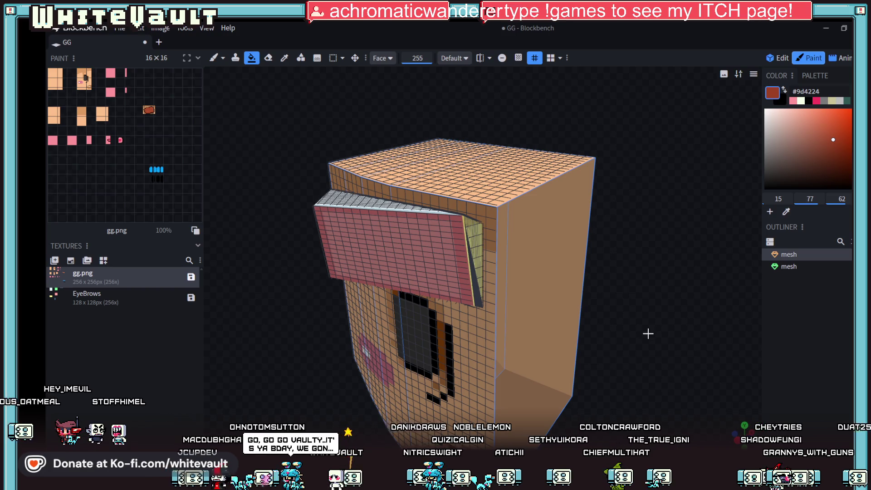
pyautogui.scroll(1, 322, 103)
pyautogui.click(413, 277)
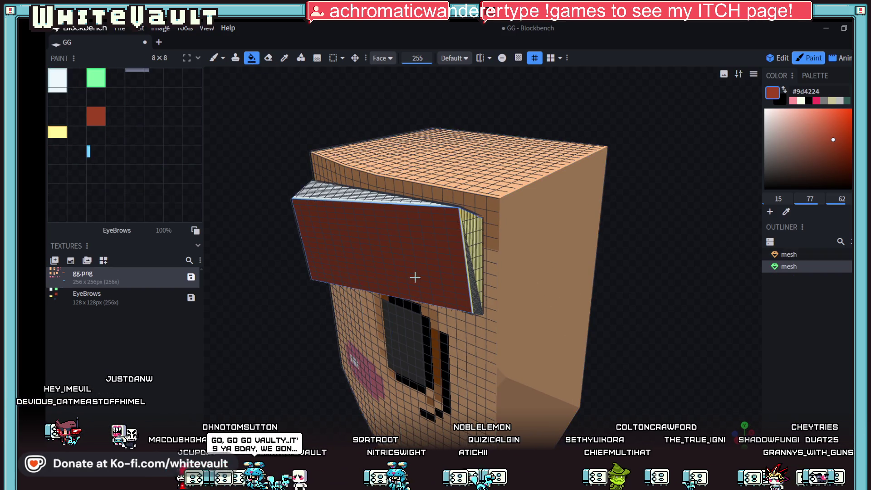
# - Fill the brim block's side and top faces dark red, turning the head to face the camera
pyautogui.click(471, 266)
pyautogui.moveTo(661, 270)
pyautogui.mouseDown()
pyautogui.moveTo(637, 198)
pyautogui.moveTo(667, 247)
pyautogui.mouseUp()
pyautogui.click(554, 259)
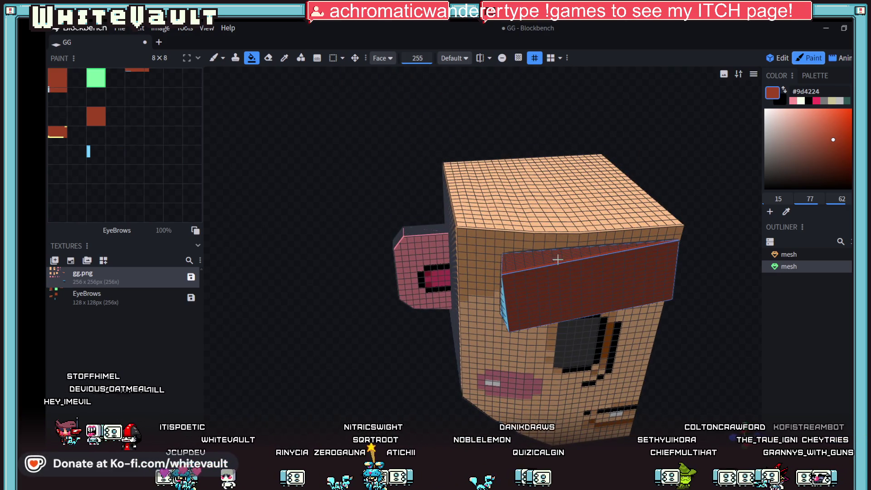
pyautogui.moveTo(441, 364)
pyautogui.mouseDown()
pyautogui.moveTo(415, 350)
pyautogui.moveTo(417, 341)
pyautogui.mouseUp()
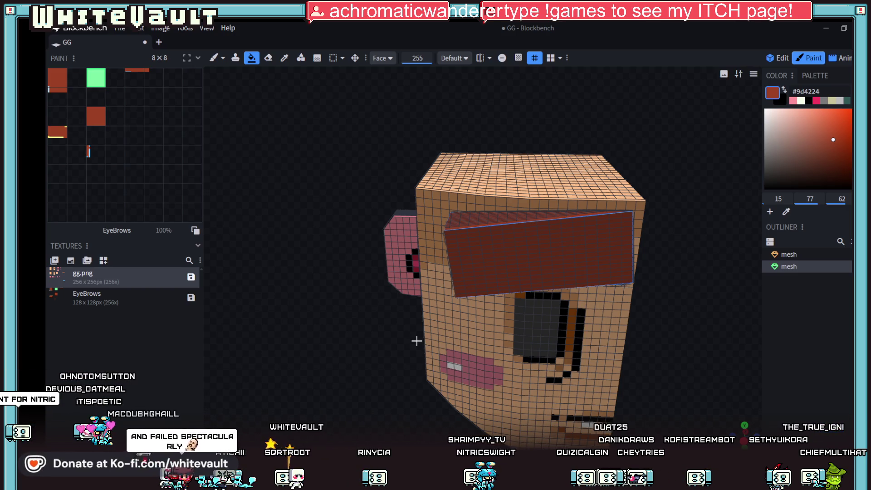
pyautogui.moveTo(416, 341); pyautogui.dragTo(668, 353)
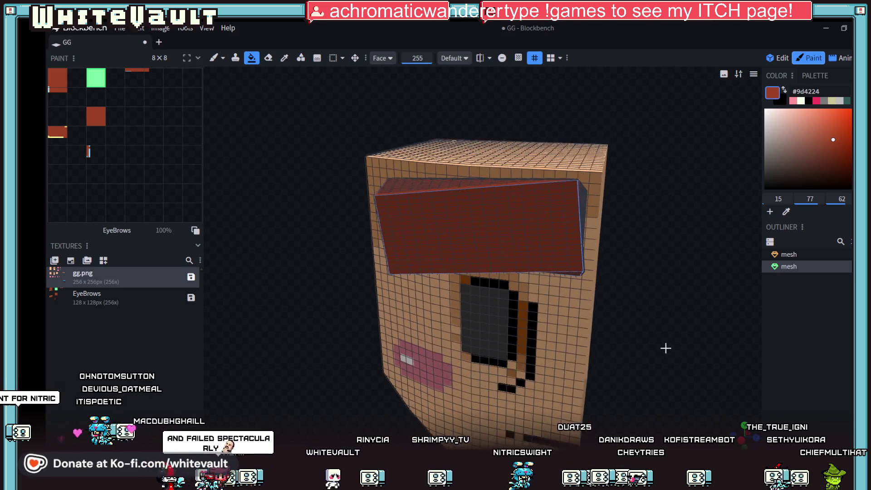
# - Change the paint colour to bright red #ec3a00, fill the brim's front face, and select the Paint Brush
pyautogui.moveTo(845, 139); pyautogui.dragTo(851, 114)
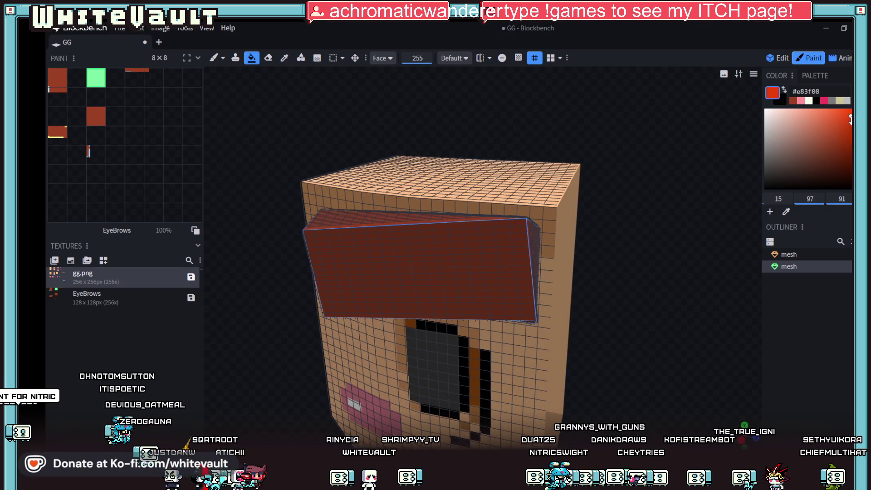
pyautogui.scroll(1, 617, 245)
pyautogui.moveTo(664, 220); pyautogui.dragTo(671, 204)
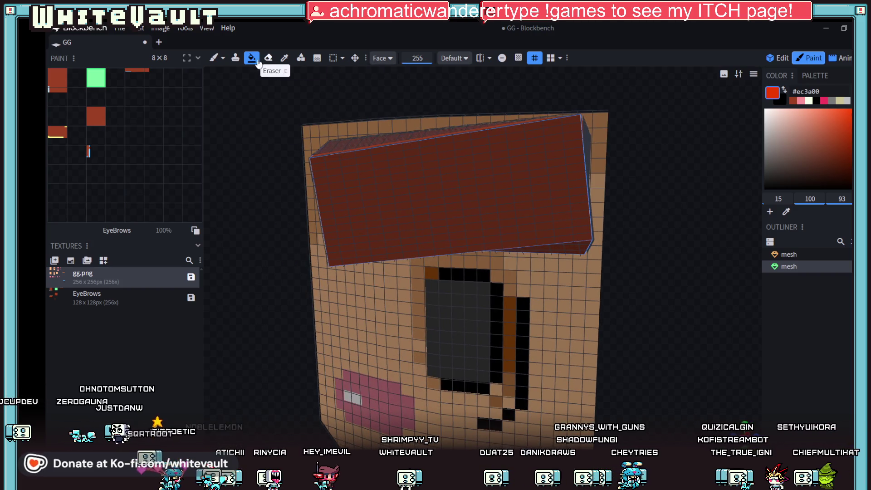
pyautogui.click(336, 164)
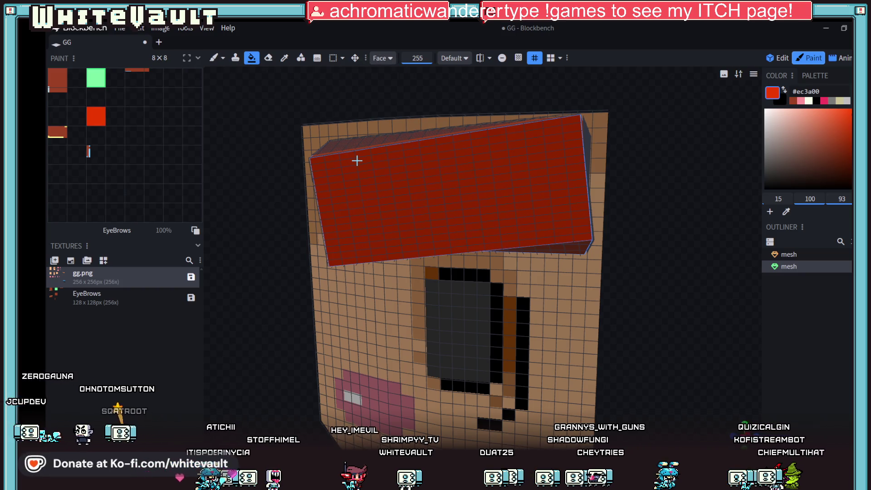
pyautogui.click(214, 57)
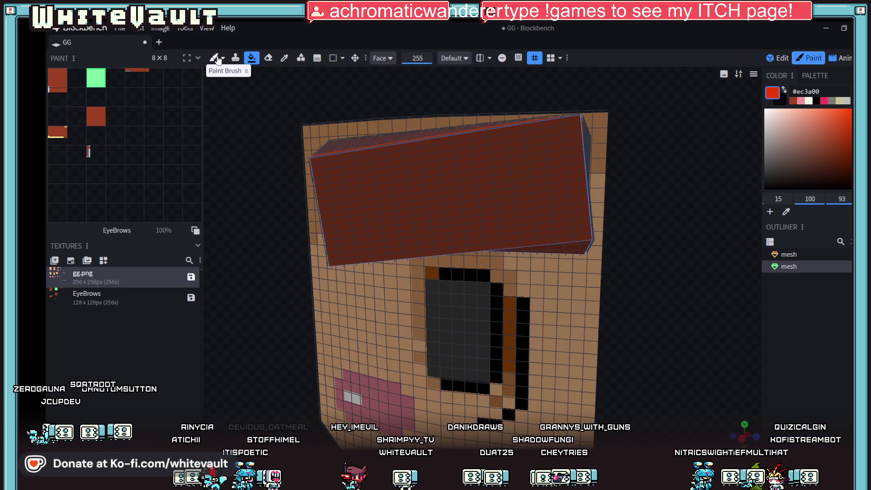
# - Brush a bright red highlight stroke along the brim's top edge
pyautogui.moveTo(333, 165); pyautogui.dragTo(364, 161)
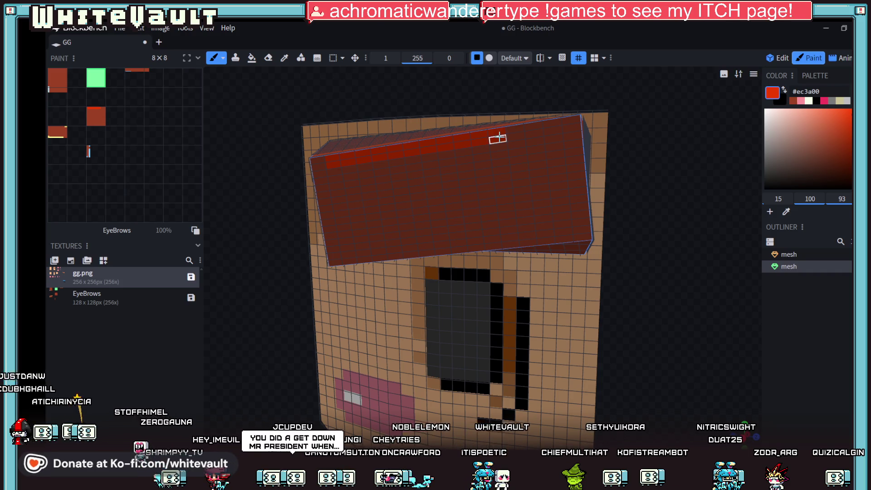
pyautogui.scroll(-3, 552, 150)
pyautogui.moveTo(555, 171); pyautogui.dragTo(570, 259, button='right')
pyautogui.scroll(2, 618, 295)
pyautogui.moveTo(618, 296); pyautogui.dragTo(605, 210)
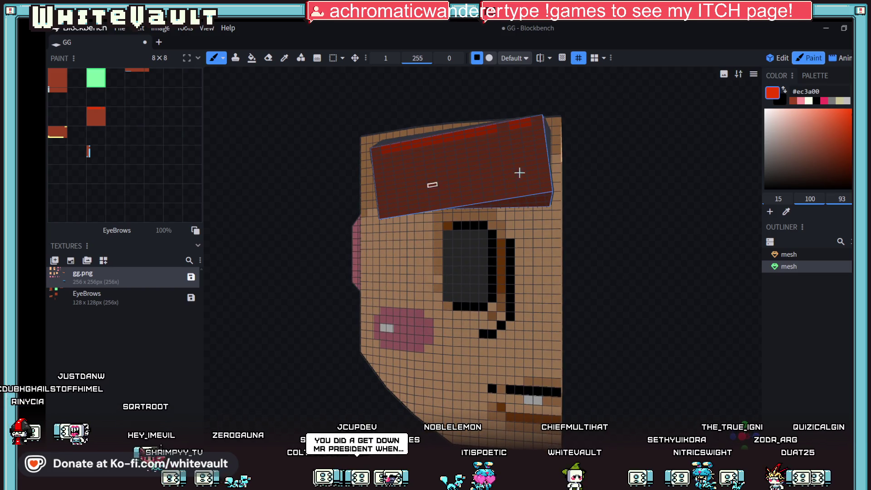
pyautogui.scroll(2, 591, 188)
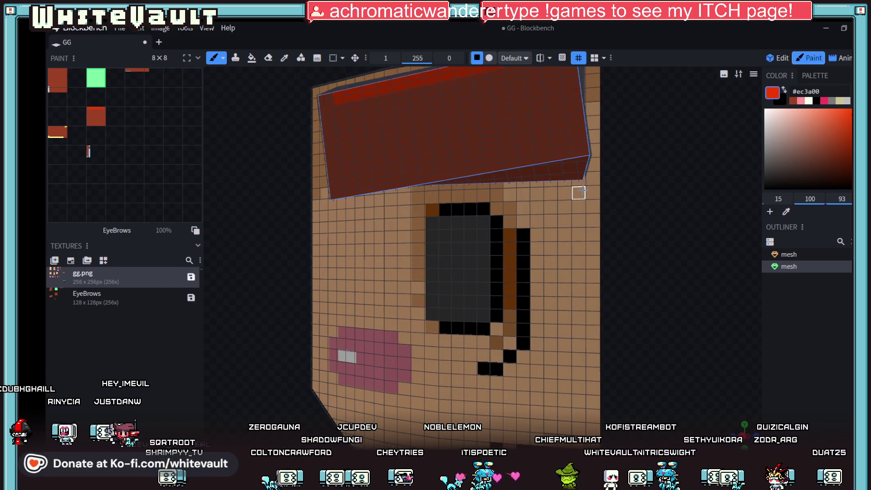
pyautogui.scroll(-2, 558, 205)
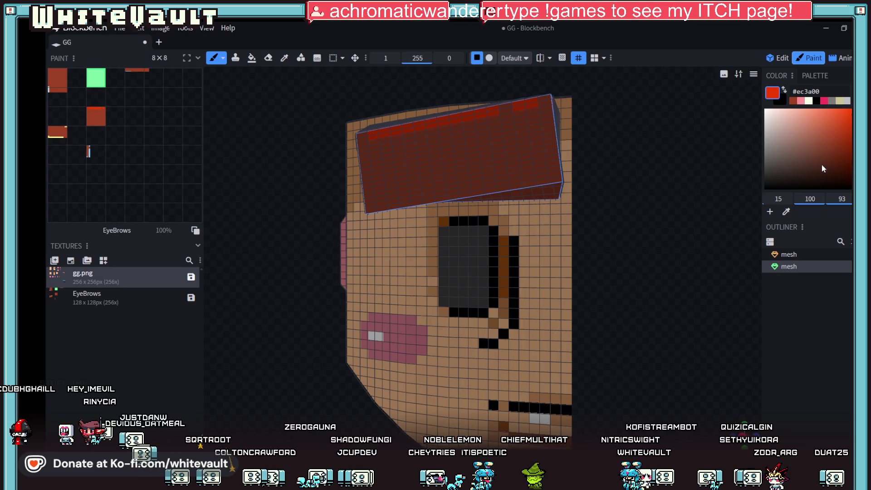
# - Choose the deeper red #5e1b17 as the paint colour for shading
pyautogui.click(843, 158)
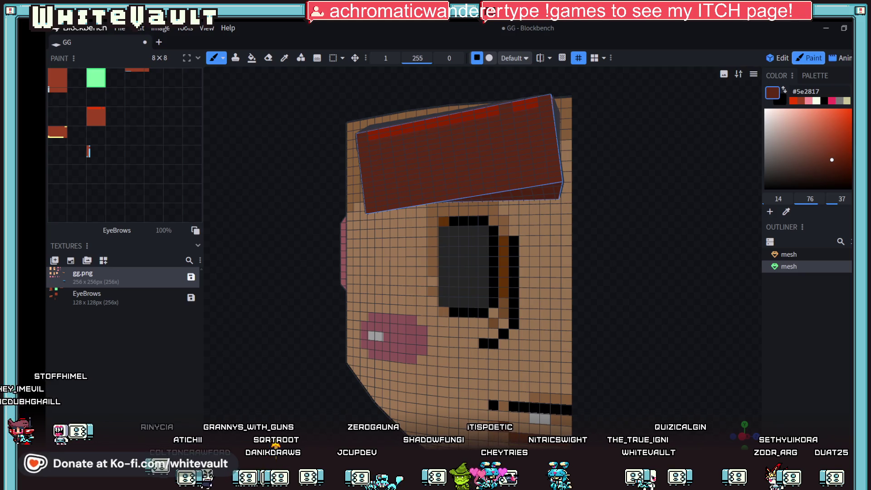
pyautogui.moveTo(778, 199); pyautogui.dragTo(773, 199)
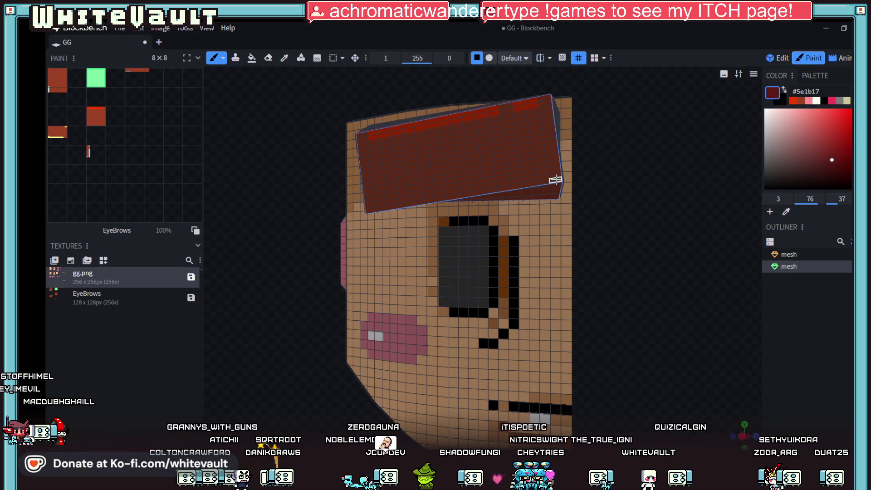
pyautogui.moveTo(623, 193); pyautogui.dragTo(634, 206)
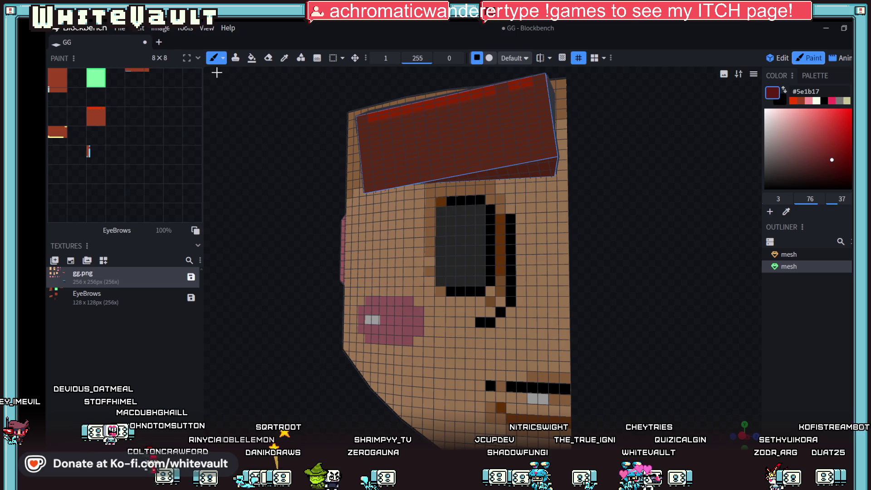
pyautogui.click(300, 57)
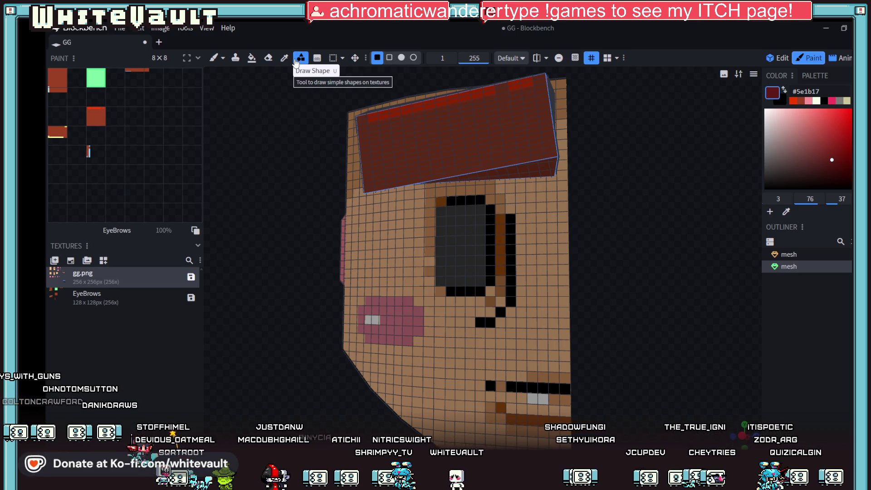
# - Darken the brim's bottom row, then sample black from the eye outline
pyautogui.moveTo(366, 189)
pyautogui.mouseDown()
pyautogui.moveTo(532, 152)
pyautogui.moveTo(552, 155)
pyautogui.mouseUp()
pyautogui.moveTo(572, 195); pyautogui.dragTo(625, 218)
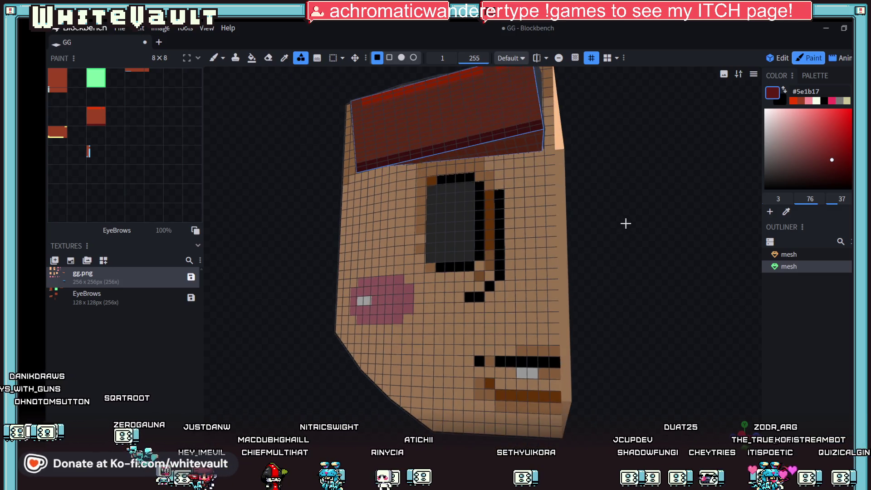
pyautogui.click(249, 58)
pyautogui.moveTo(573, 146)
pyautogui.mouseDown()
pyautogui.moveTo(673, 183)
pyautogui.moveTo(679, 175)
pyautogui.moveTo(640, 186)
pyautogui.mouseUp()
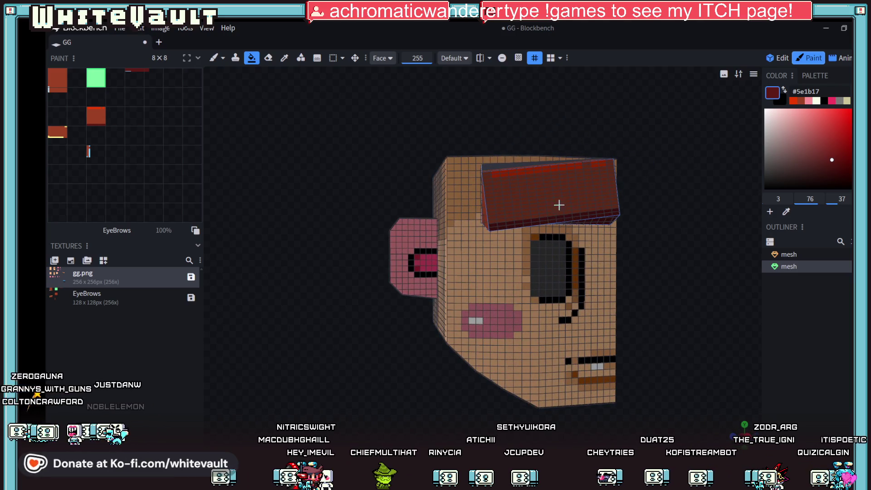
pyautogui.scroll(2, 559, 205)
pyautogui.click(284, 57)
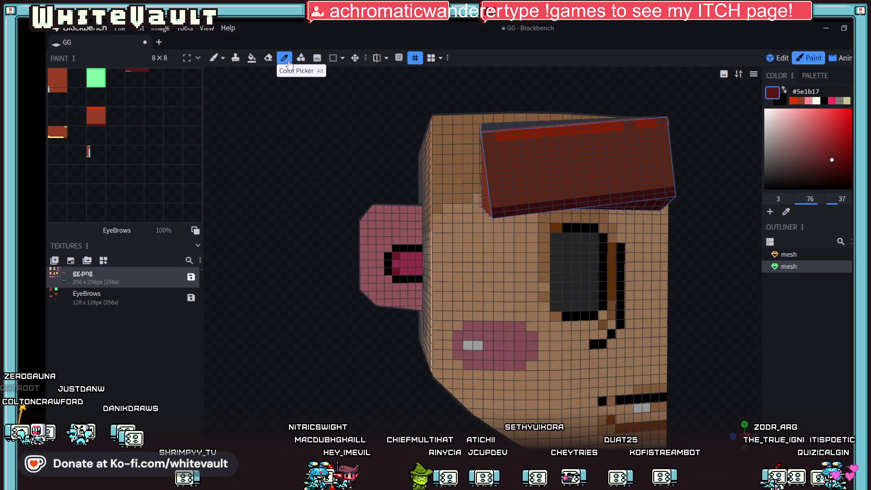
pyautogui.click(606, 251)
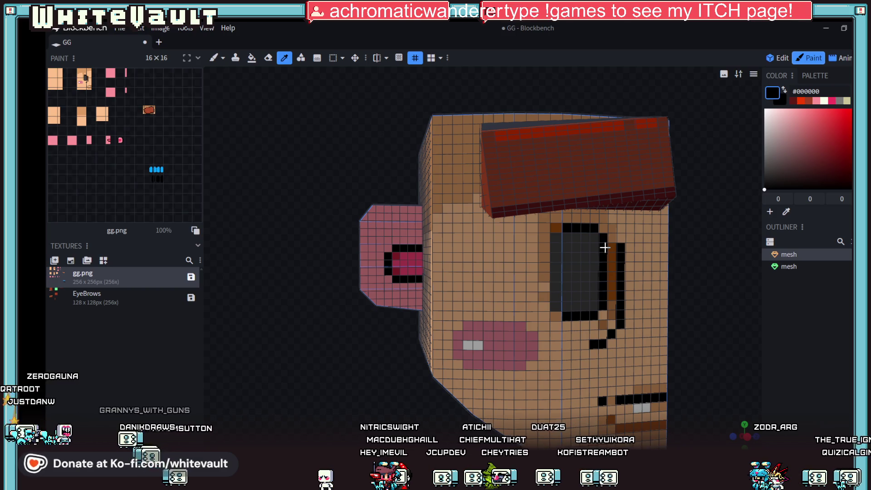
# - Paint a row of evenly spaced vertical black stripes along the cap's lower part
pyautogui.click(214, 57)
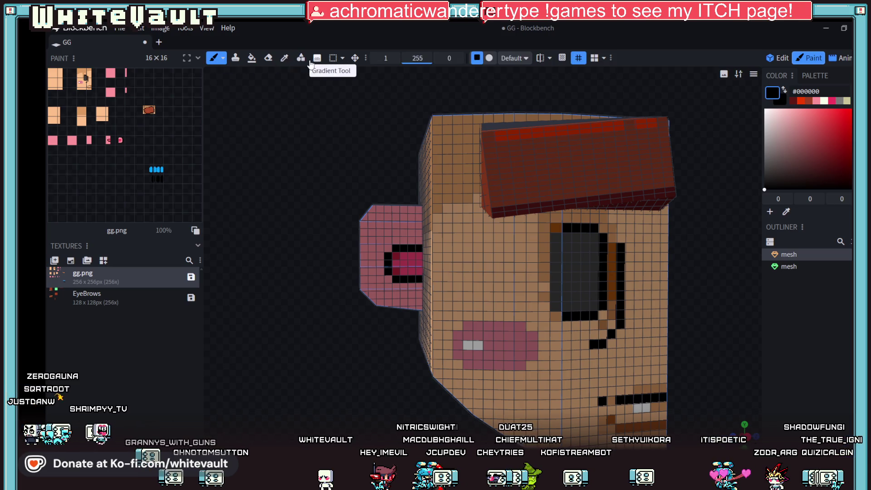
pyautogui.click(300, 58)
pyautogui.scroll(-3, 688, 138)
pyautogui.scroll(1, 598, 179)
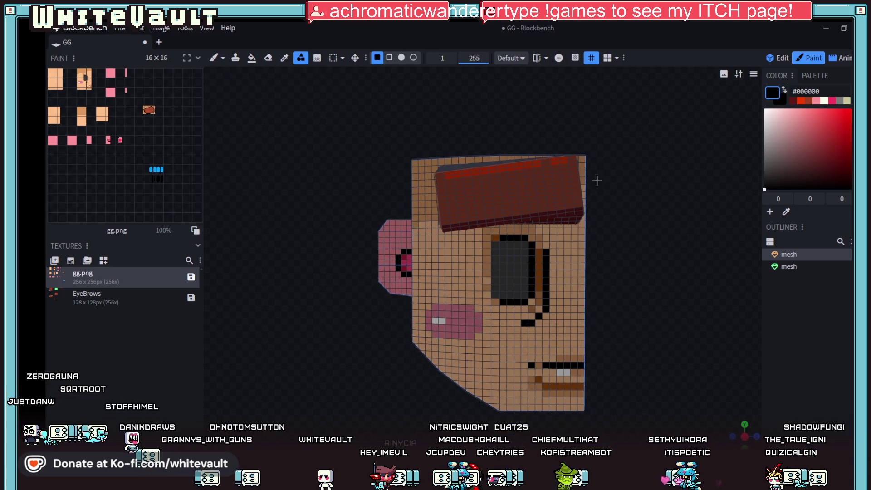
pyautogui.scroll(2, 583, 208)
pyautogui.moveTo(599, 186); pyautogui.dragTo(593, 159)
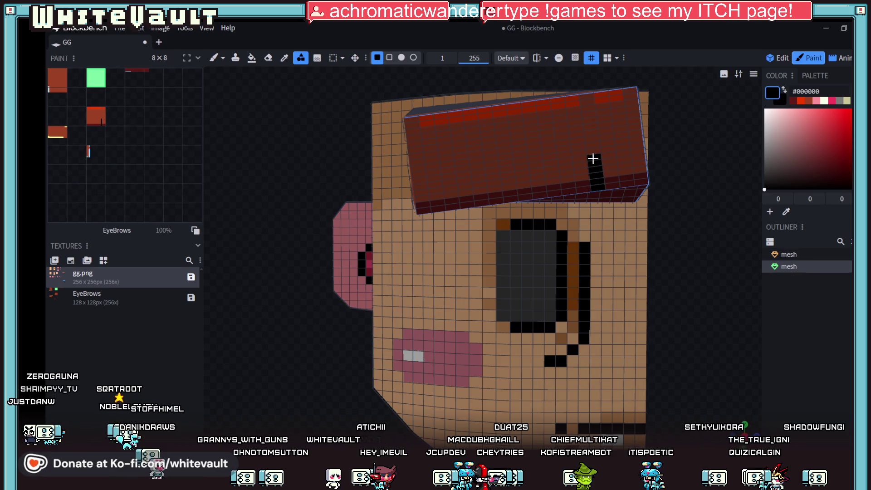
pyautogui.scroll(-2, 612, 158)
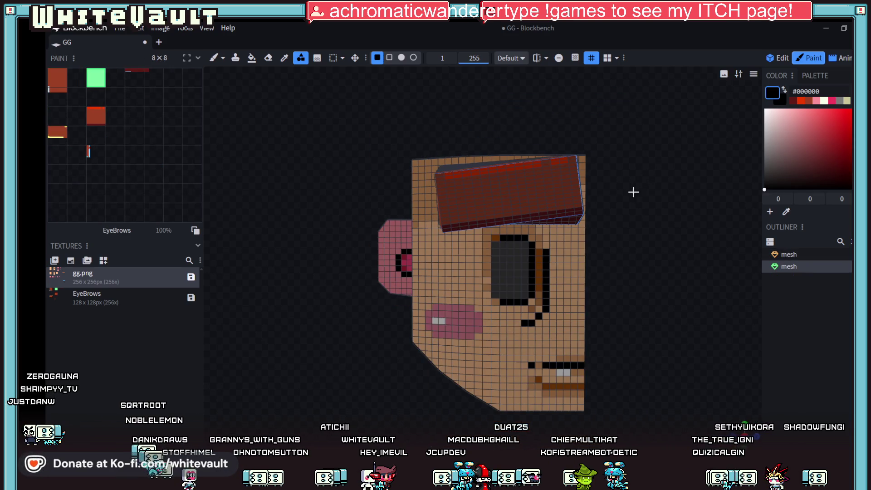
pyautogui.scroll(1, 634, 192)
pyautogui.scroll(1, 609, 195)
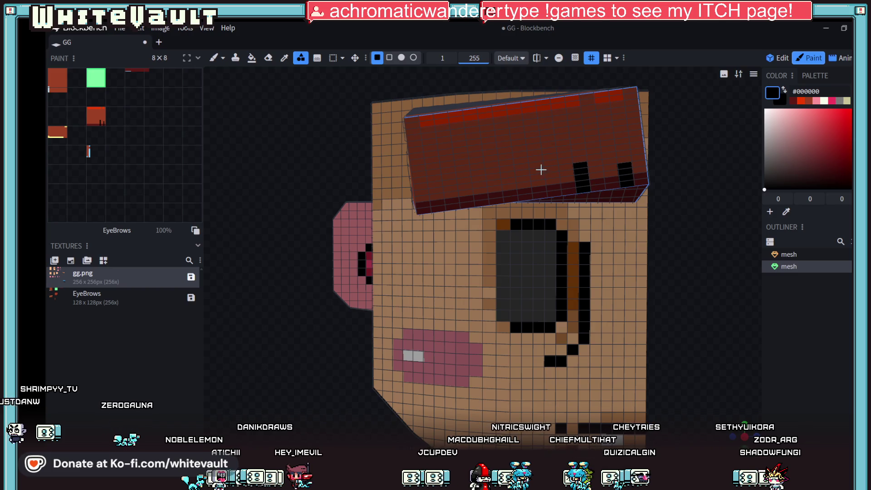
pyautogui.moveTo(535, 168); pyautogui.dragTo(539, 179)
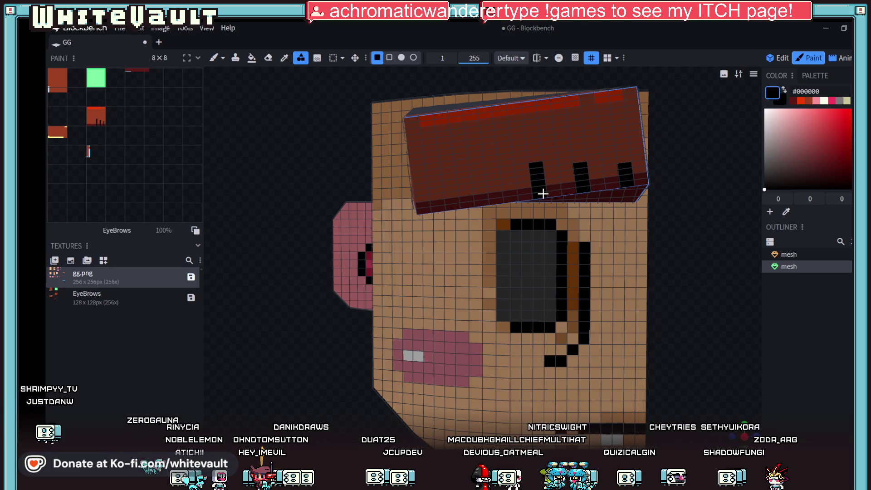
pyautogui.moveTo(491, 165); pyautogui.dragTo(496, 194)
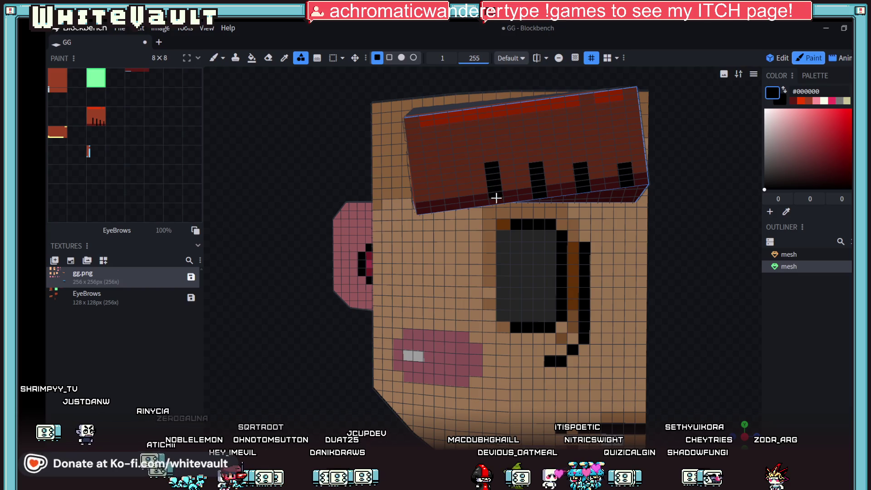
pyautogui.moveTo(447, 161); pyautogui.dragTo(453, 198)
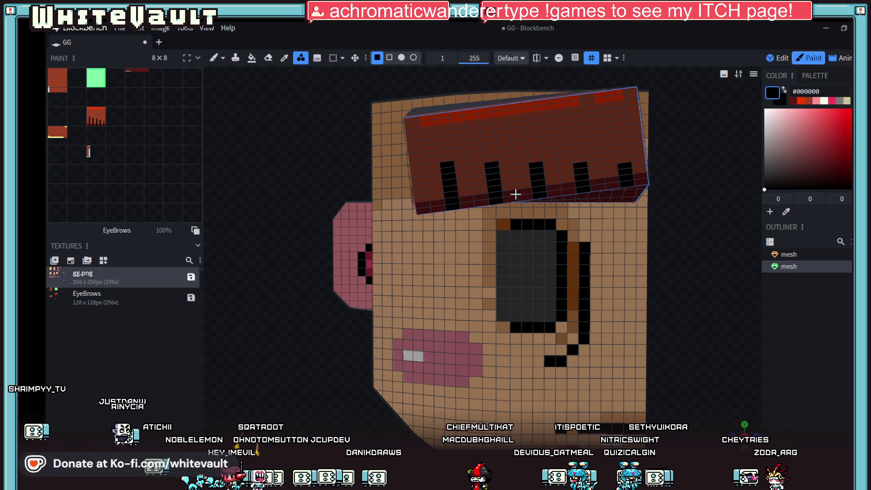
pyautogui.moveTo(515, 194); pyautogui.dragTo(626, 191, button='middle')
pyautogui.scroll(2, 501, 142)
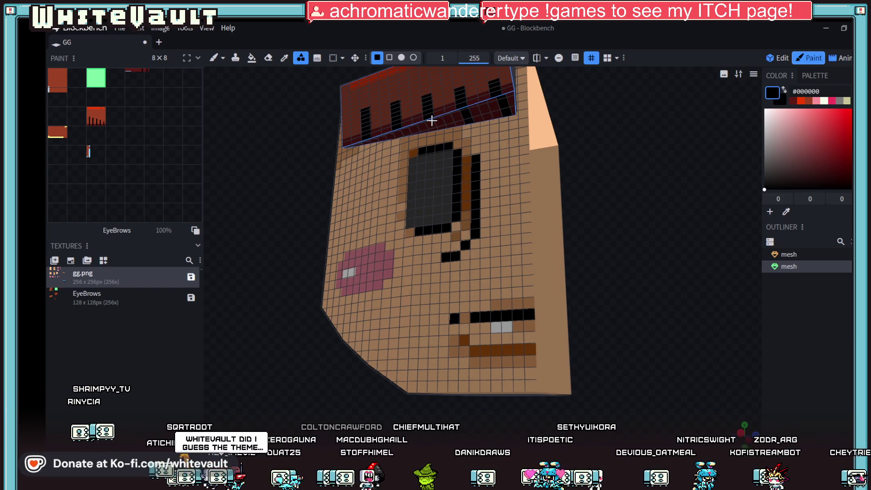
pyautogui.moveTo(654, 148)
pyautogui.mouseDown()
pyautogui.moveTo(665, 186)
pyautogui.moveTo(829, 135)
pyautogui.mouseUp()
pyautogui.click(844, 58)
# - Hop to Aseprite to check the meat sprite, then return to the Blockbench head
pyautogui.moveTo(601, 240)
pyautogui.mouseDown()
pyautogui.moveTo(604, 257)
pyautogui.moveTo(586, 251)
pyautogui.mouseUp()
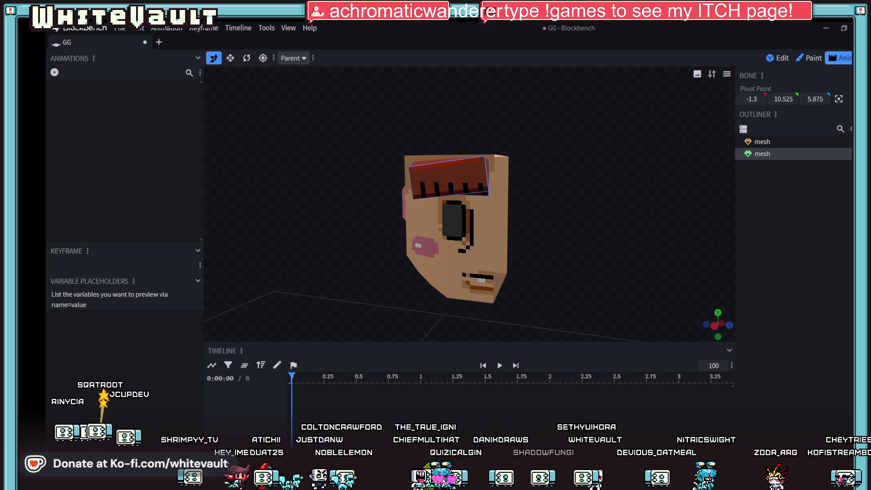
pyautogui.hotkey('alt', 'Tab')
pyautogui.scroll(-3, 579, 250)
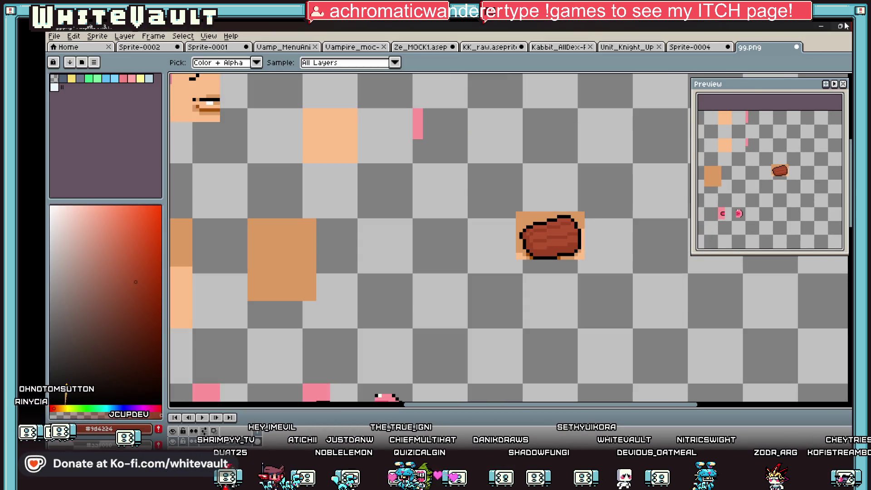
pyautogui.hotkey('alt', 'Tab')
pyautogui.moveTo(581, 197)
pyautogui.mouseDown()
pyautogui.moveTo(467, 169)
pyautogui.moveTo(470, 160)
pyautogui.mouseUp()
pyautogui.scroll(-2, 471, 161)
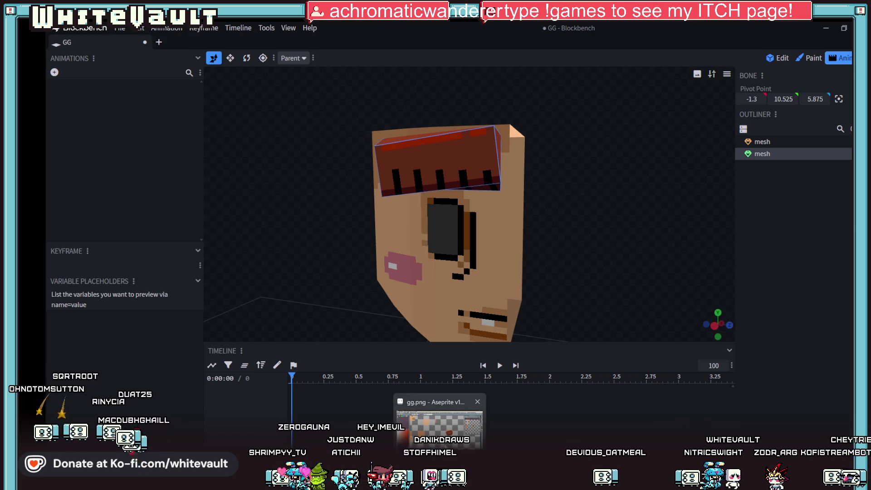
pyautogui.click(439, 426)
pyautogui.scroll(3, 573, 239)
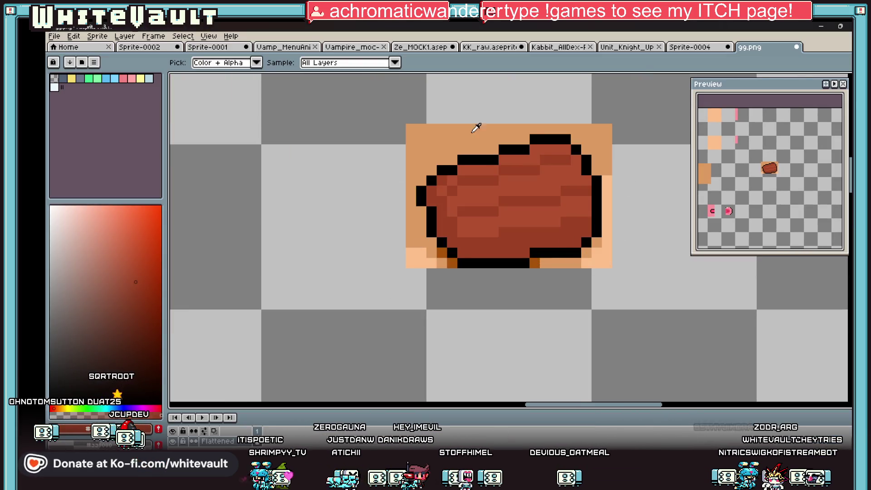
pyautogui.hotkey('alt', 'Tab')
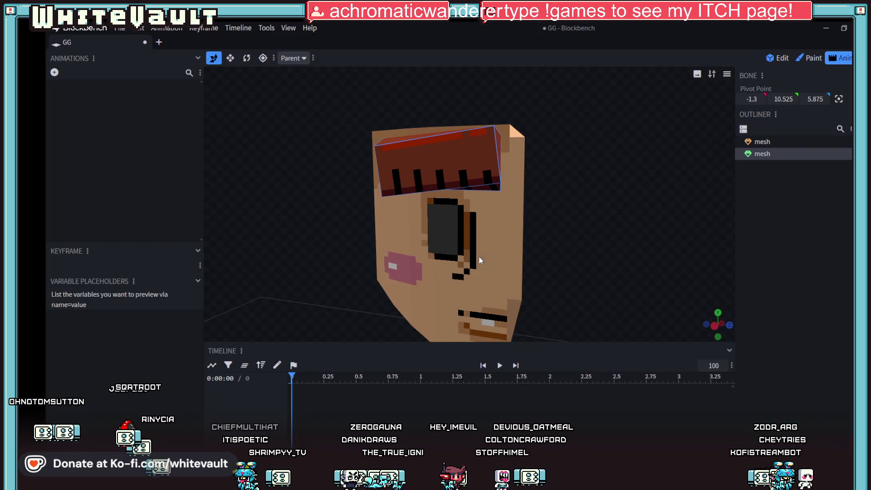
pyautogui.click(810, 58)
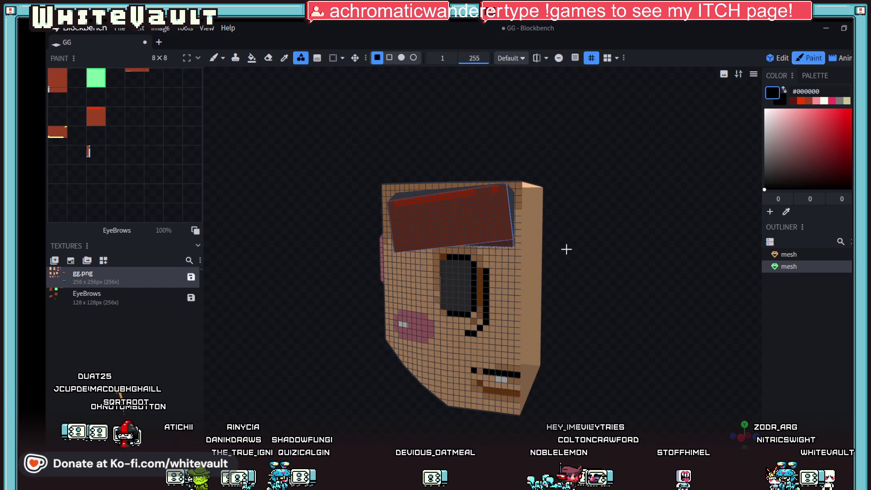
# - Sample the cap's reddish colour and darken it to #76250b for the brush
pyautogui.moveTo(567, 249)
pyautogui.mouseDown()
pyautogui.moveTo(666, 252)
pyautogui.moveTo(672, 242)
pyautogui.mouseUp()
pyautogui.scroll(3, 629, 263)
pyautogui.click(284, 57)
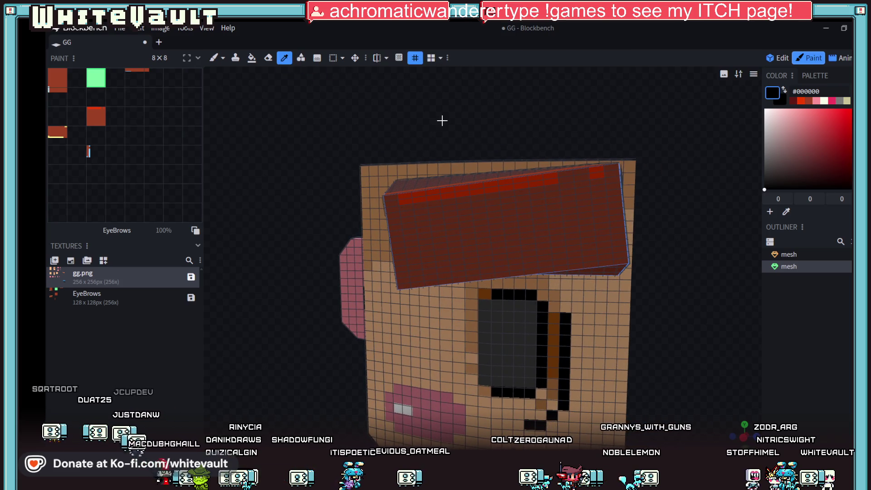
pyautogui.click(493, 218)
pyautogui.click(845, 152)
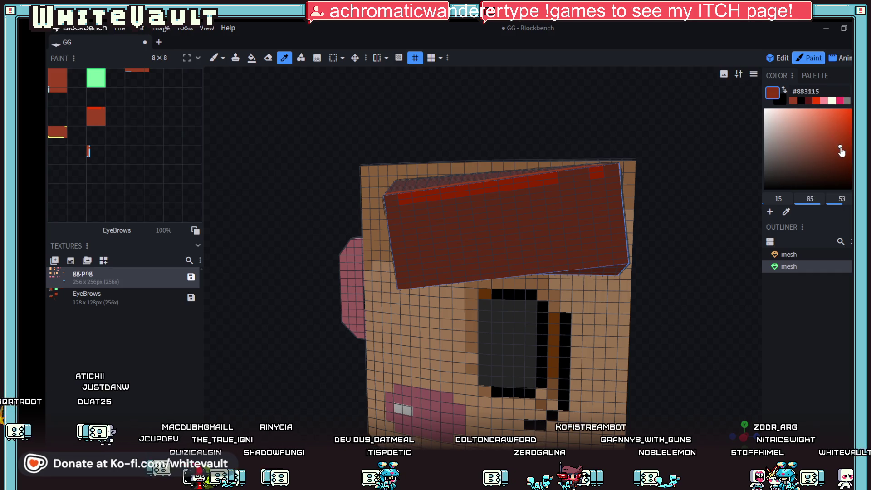
pyautogui.click(213, 57)
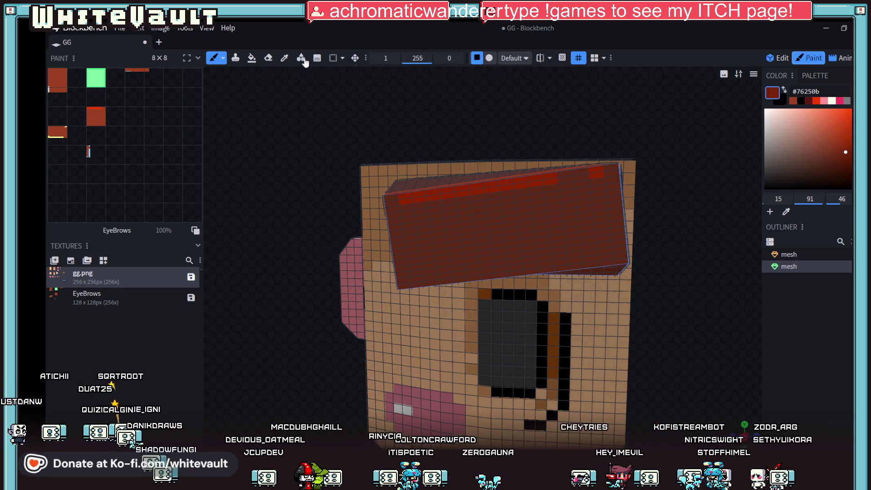
# - Brush a dark reddish-brown plank line across the cap's broad face
pyautogui.click(301, 57)
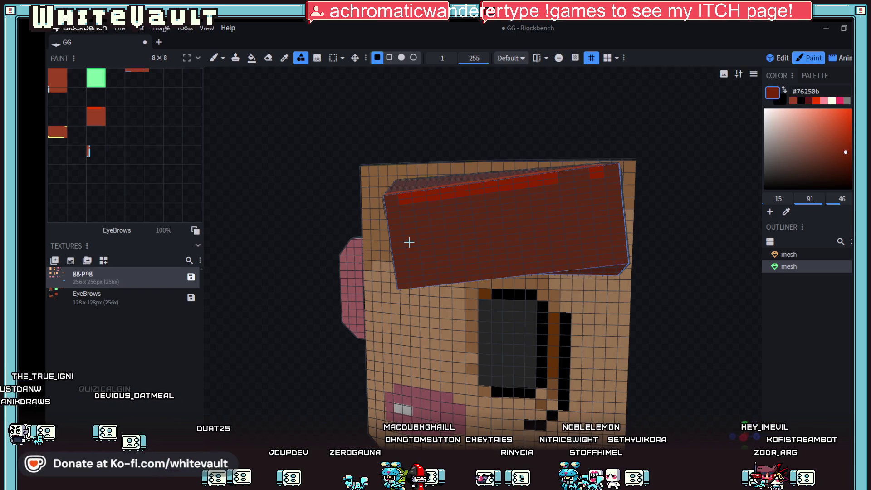
pyautogui.scroll(1, 663, 267)
pyautogui.moveTo(663, 268); pyautogui.dragTo(674, 259)
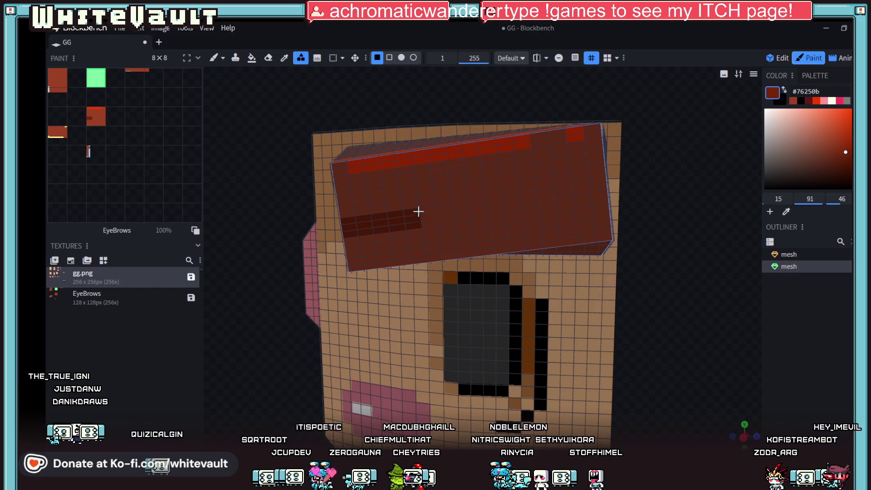
pyautogui.press('b')
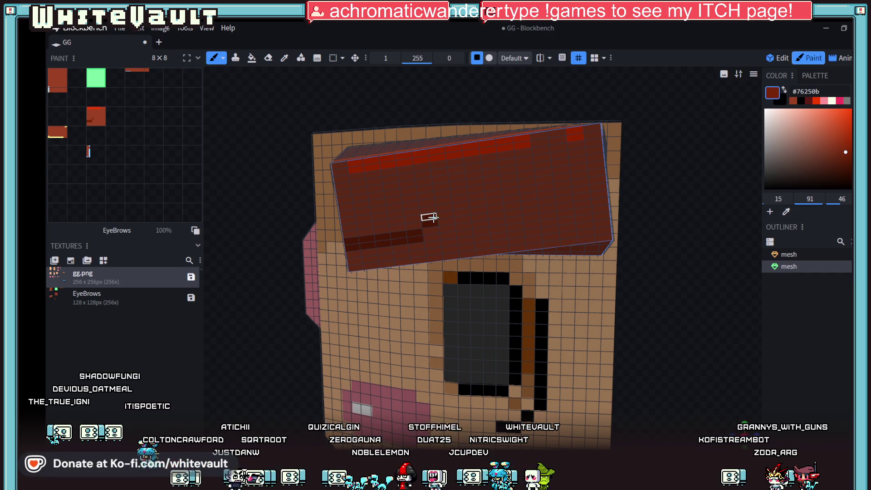
pyautogui.moveTo(445, 215)
pyautogui.mouseDown()
pyautogui.moveTo(510, 208)
pyautogui.moveTo(562, 185)
pyautogui.mouseUp()
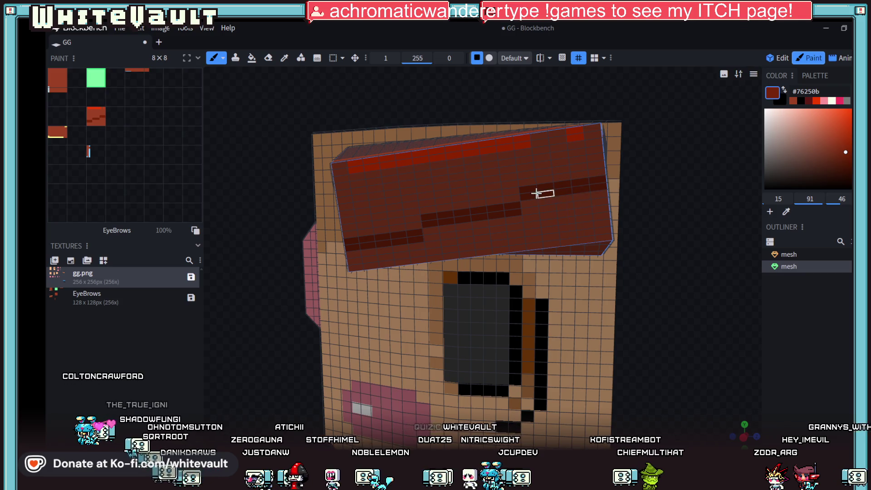
pyautogui.scroll(-2, 612, 211)
pyautogui.moveTo(611, 211)
pyautogui.mouseDown()
pyautogui.moveTo(642, 237)
pyautogui.moveTo(647, 229)
pyautogui.mouseUp()
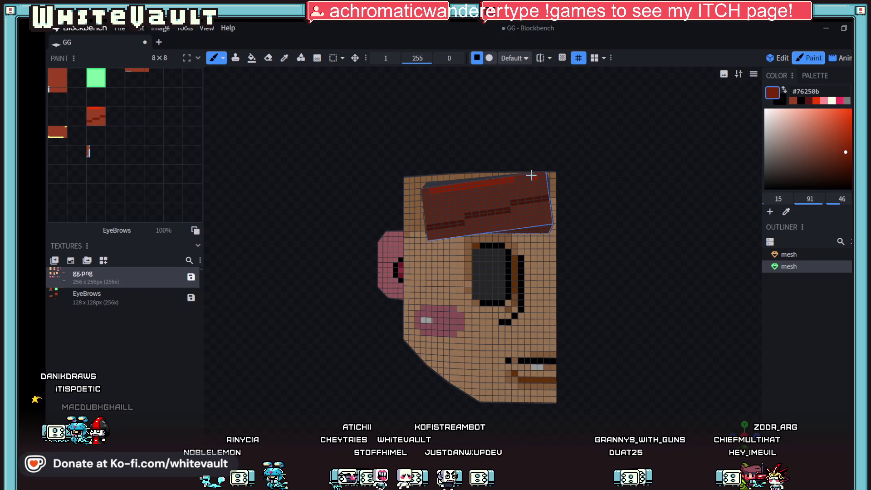
pyautogui.scroll(3, 558, 170)
pyautogui.scroll(1, 558, 170)
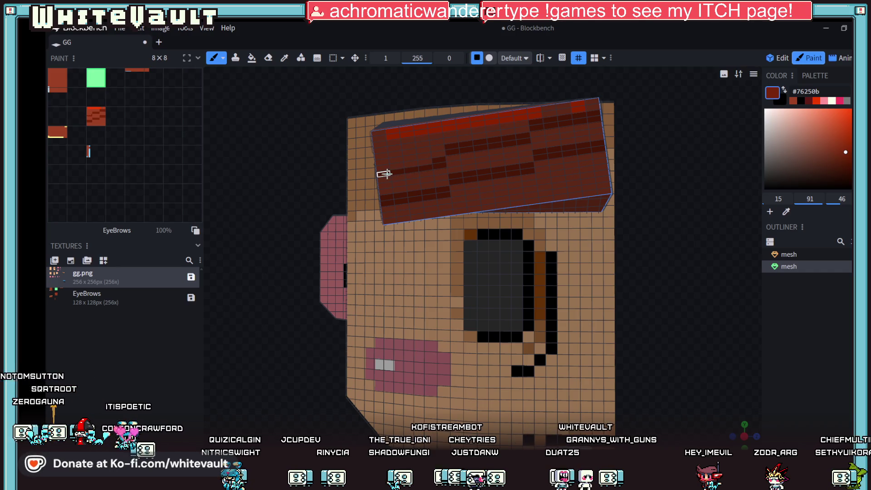
pyautogui.scroll(-5, 565, 217)
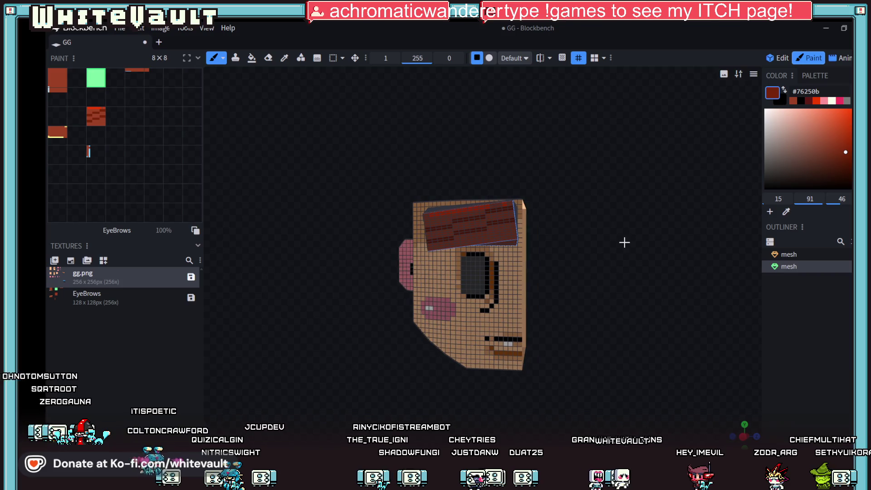
pyautogui.scroll(1, 633, 239)
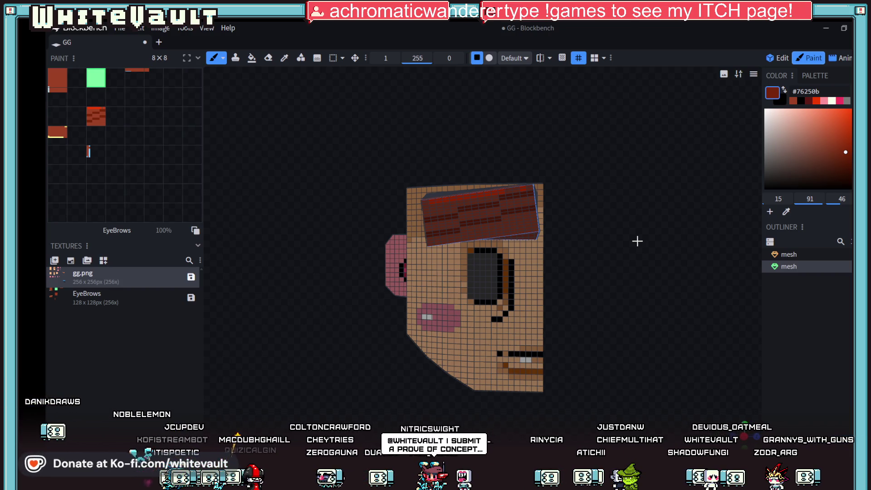
# - Orbit the head to check the cap's staggered plank lines from above and front
pyautogui.moveTo(584, 224); pyautogui.dragTo(625, 293)
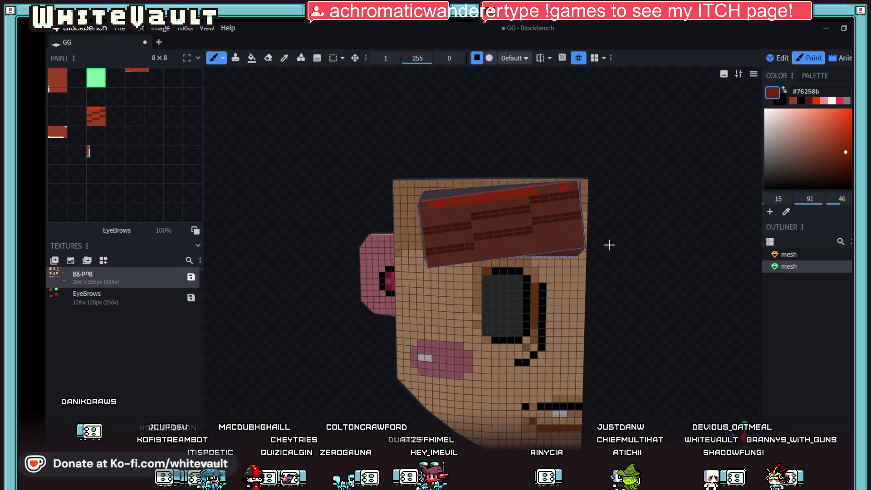
pyautogui.moveTo(625, 289); pyautogui.dragTo(612, 274)
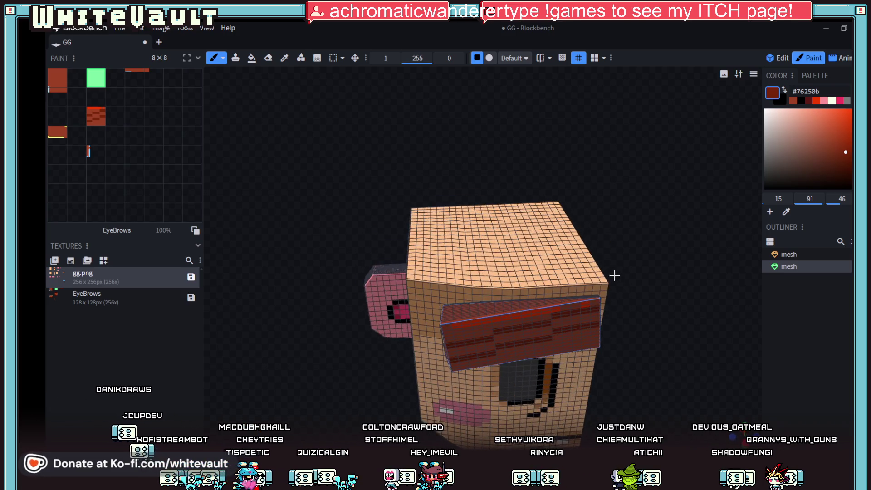
pyautogui.scroll(2, 628, 294)
pyautogui.scroll(3, 628, 240)
pyautogui.moveTo(629, 240); pyautogui.dragTo(760, 181)
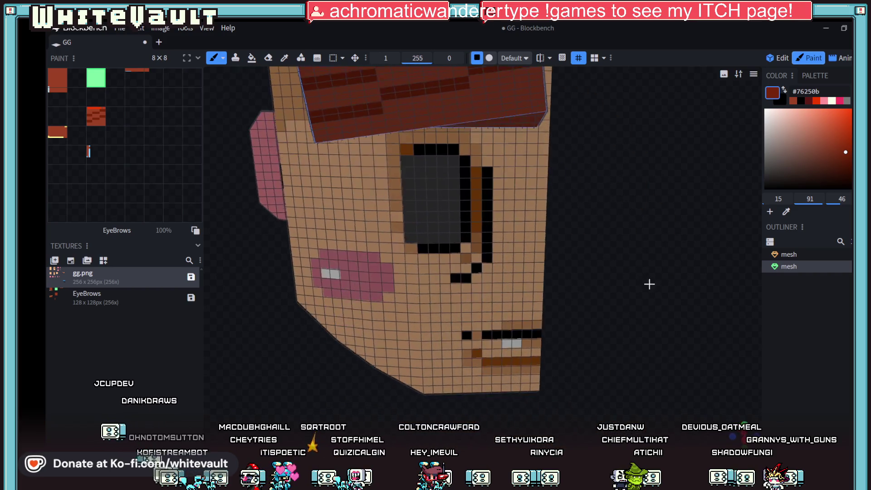
# - Add a new cuboid mesh to the model in Edit mode
pyautogui.click(780, 59)
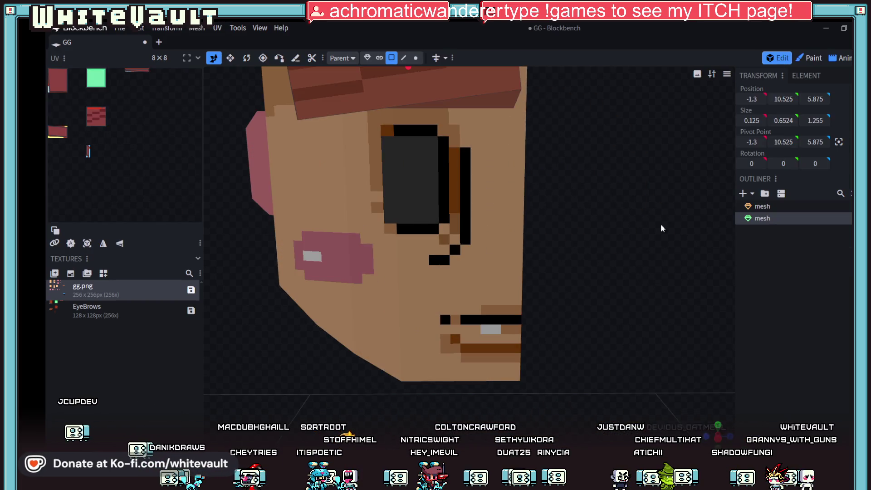
pyautogui.scroll(-3, 647, 233)
pyautogui.scroll(-2, 636, 239)
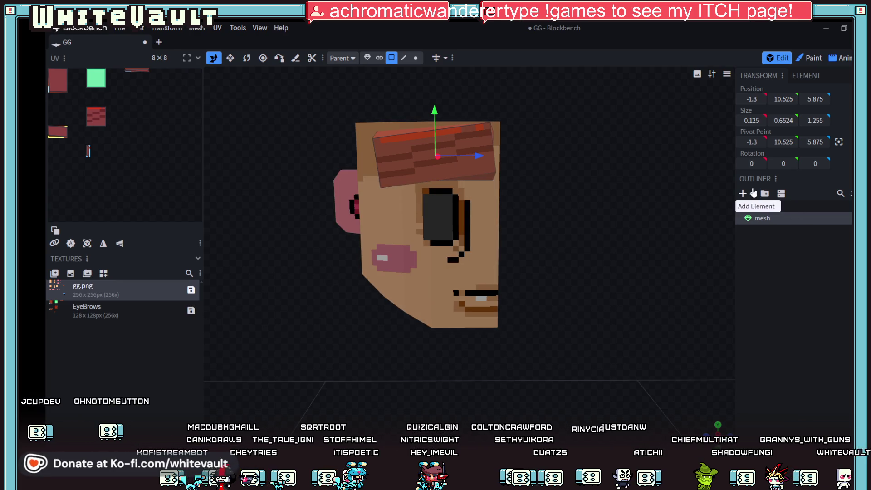
pyautogui.click(743, 194)
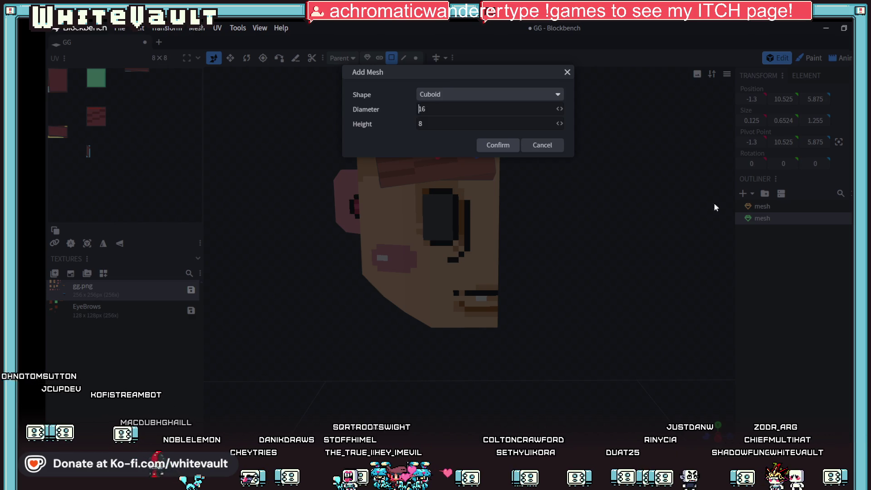
pyautogui.click(499, 147)
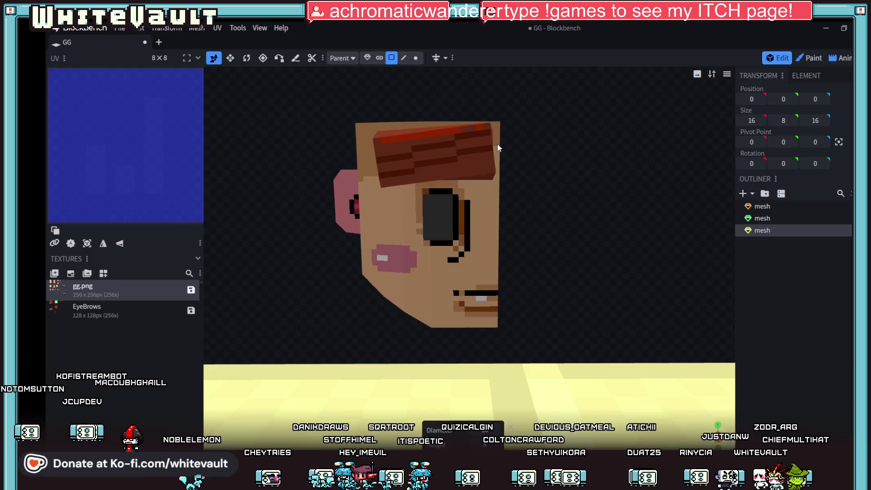
pyautogui.scroll(-3, 485, 252)
pyautogui.scroll(-2, 510, 274)
pyautogui.scroll(-3, 514, 306)
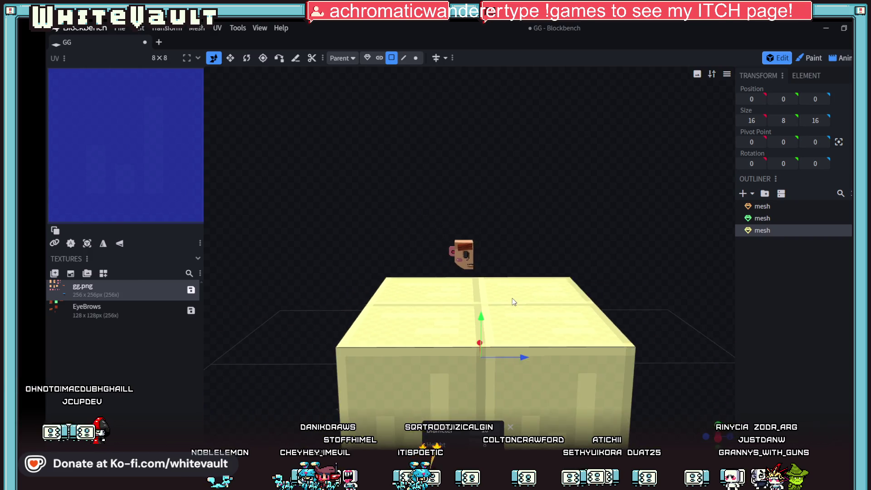
pyautogui.scroll(-2, 507, 341)
# - Slide the cuboid's side face along depth to shrink it to a one-unit cube
pyautogui.click(505, 361)
pyautogui.moveTo(479, 348)
pyautogui.mouseDown()
pyautogui.moveTo(569, 324)
pyautogui.moveTo(448, 308)
pyautogui.mouseUp()
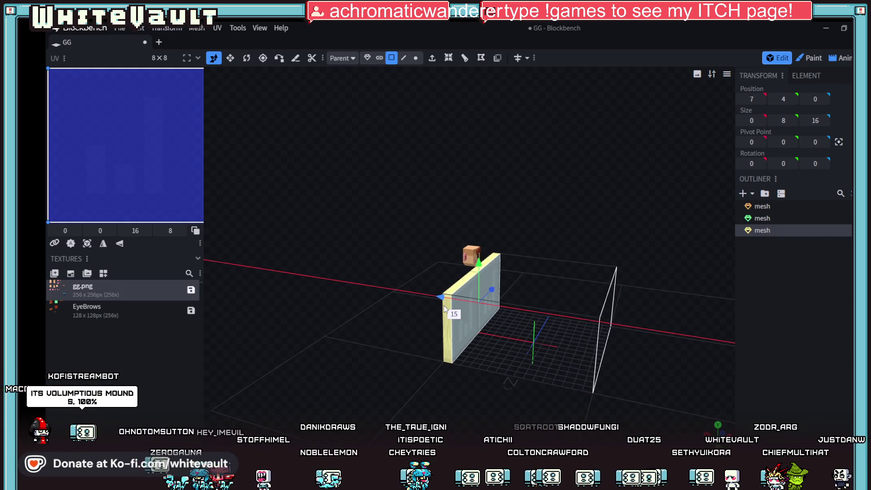
pyautogui.moveTo(480, 375); pyautogui.dragTo(452, 362)
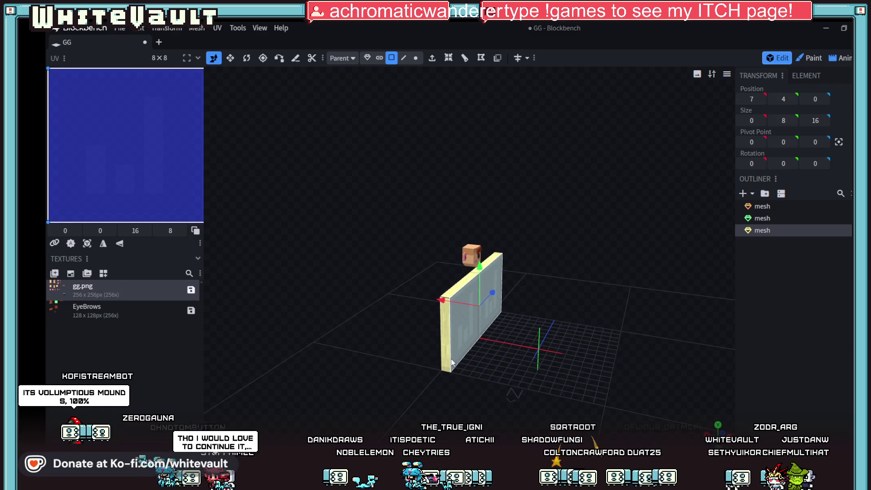
pyautogui.click(448, 362)
pyautogui.moveTo(462, 319)
pyautogui.mouseDown()
pyautogui.moveTo(501, 292)
pyautogui.moveTo(611, 271)
pyautogui.moveTo(627, 342)
pyautogui.mouseUp()
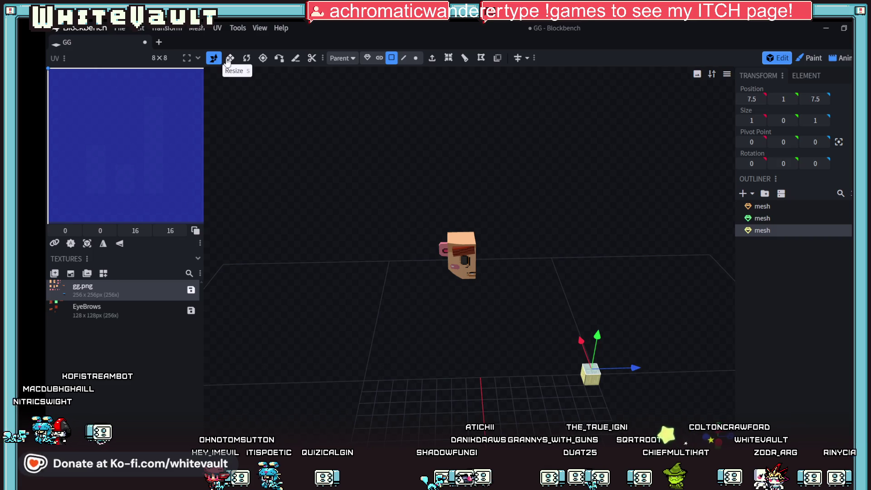
# - Move the whole cube up to Y 9 and over by X -1 against the head's front
pyautogui.click(368, 57)
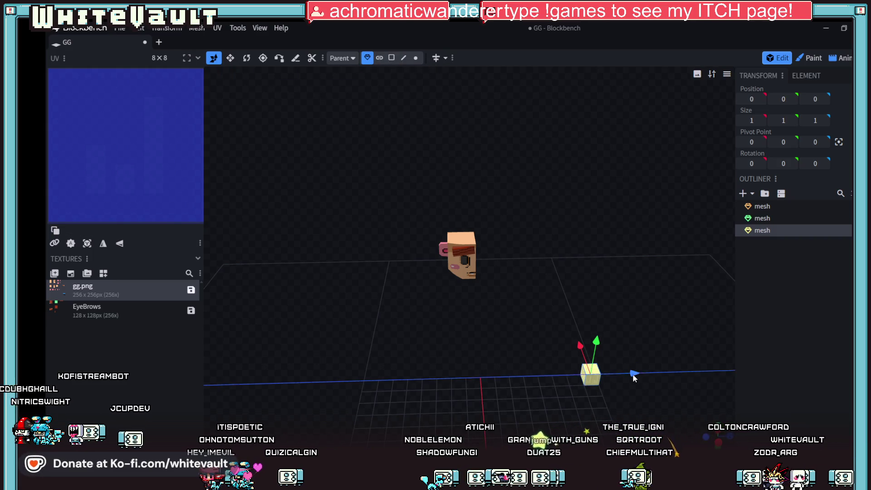
pyautogui.moveTo(474, 347); pyautogui.dragTo(476, 252)
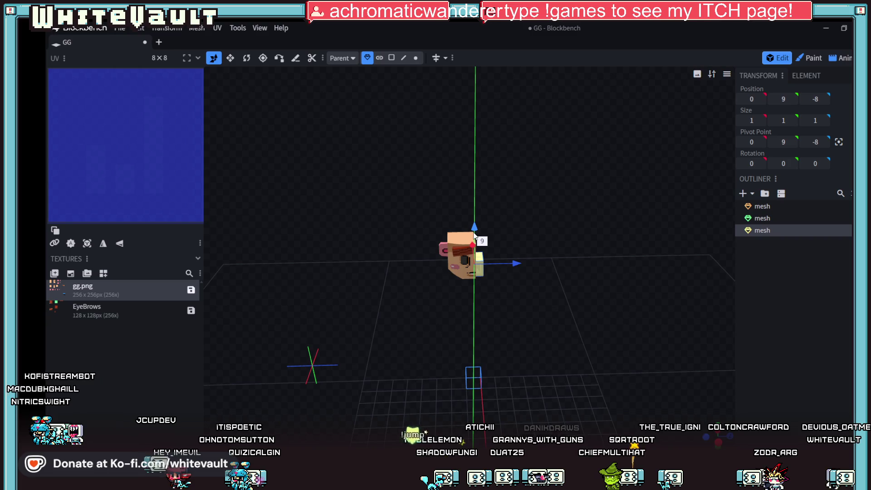
pyautogui.moveTo(504, 354); pyautogui.dragTo(570, 386)
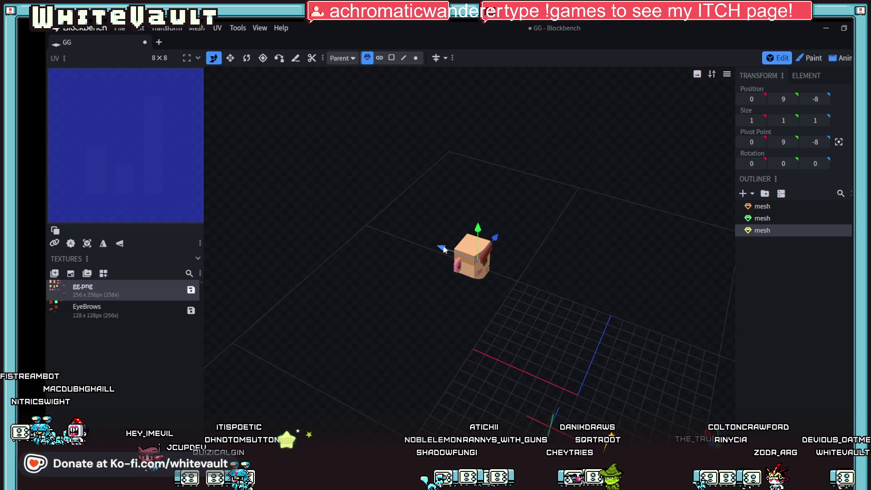
pyautogui.moveTo(444, 250); pyautogui.dragTo(429, 252)
pyautogui.moveTo(517, 354)
pyautogui.mouseDown()
pyautogui.moveTo(585, 358)
pyautogui.moveTo(428, 310)
pyautogui.mouseUp()
pyautogui.scroll(4, 587, 359)
pyautogui.scroll(2, 486, 360)
pyautogui.moveTo(472, 365); pyautogui.dragTo(457, 314)
pyautogui.scroll(2, 455, 204)
pyautogui.scroll(3, 456, 205)
pyautogui.scroll(-3, 467, 169)
pyautogui.click(391, 57)
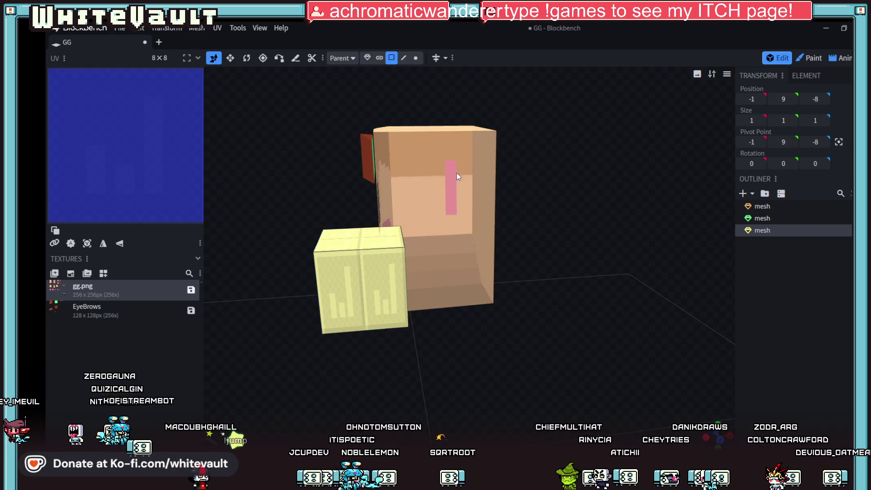
pyautogui.click(457, 173)
pyautogui.click(453, 179)
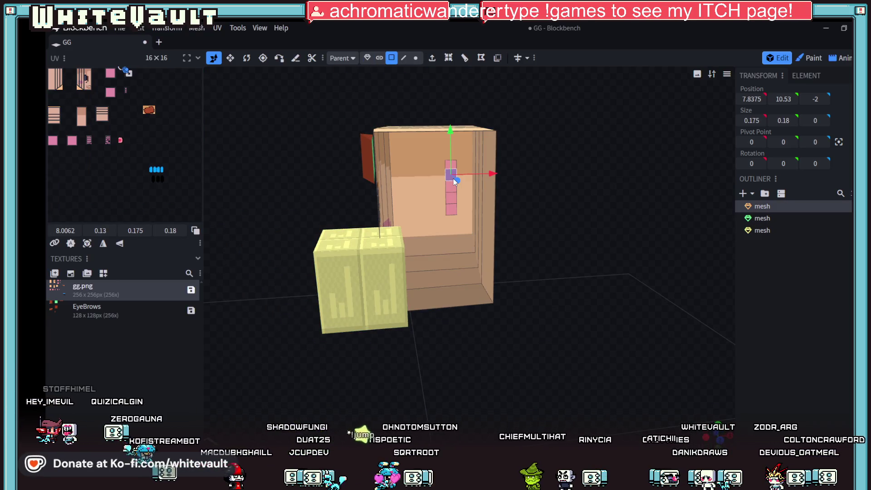
pyautogui.click(457, 189)
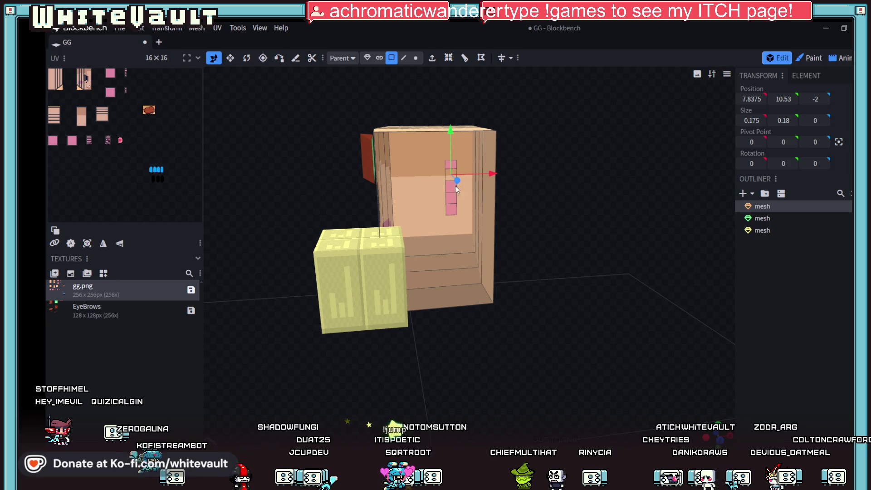
pyautogui.click(452, 212)
pyautogui.click(451, 210)
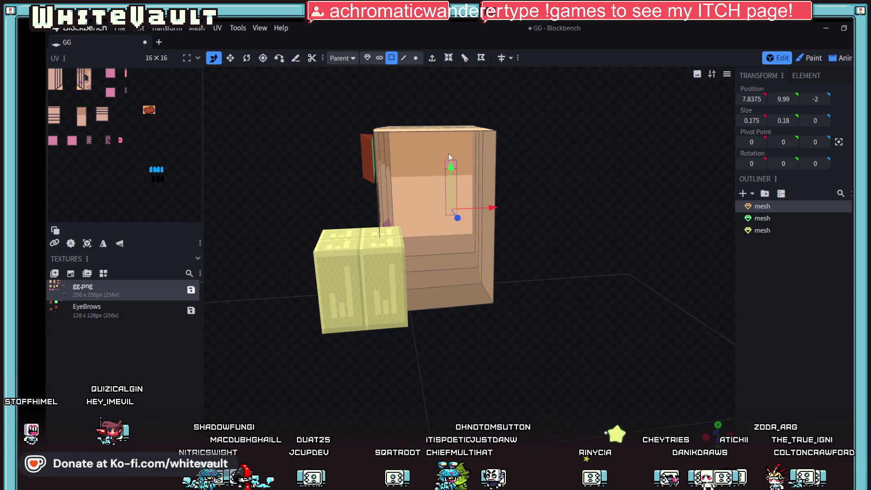
pyautogui.scroll(5, 457, 165)
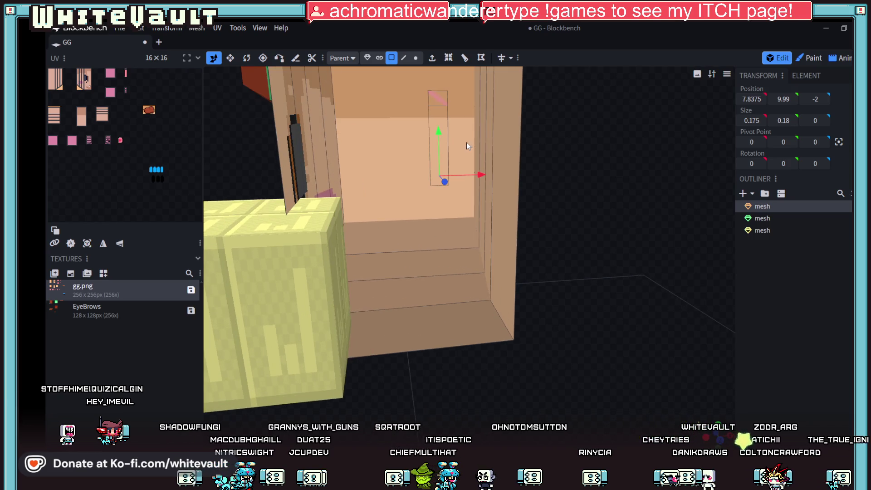
pyautogui.click(445, 131)
pyautogui.press('s')
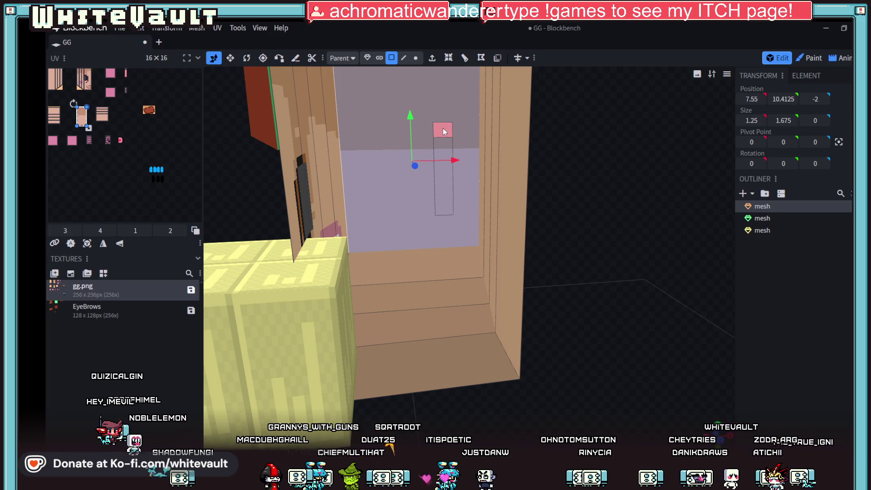
pyautogui.scroll(-1, 591, 221)
pyautogui.scroll(-2, 586, 223)
pyautogui.scroll(2, 478, 149)
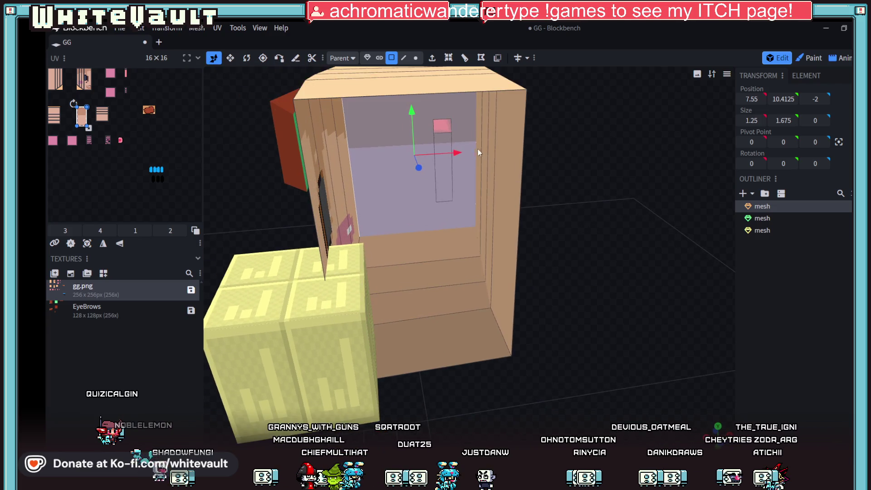
pyautogui.press('Delete')
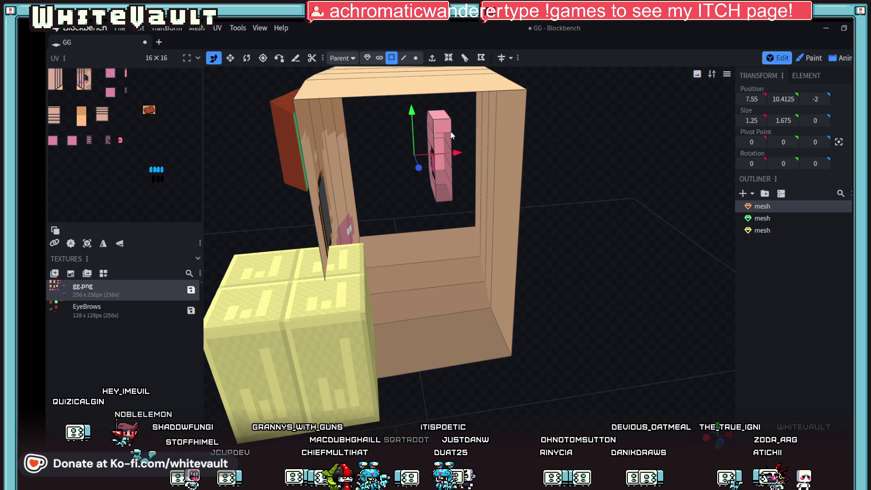
pyautogui.moveTo(451, 136)
pyautogui.mouseDown()
pyautogui.moveTo(606, 156)
pyautogui.moveTo(565, 153)
pyautogui.mouseUp()
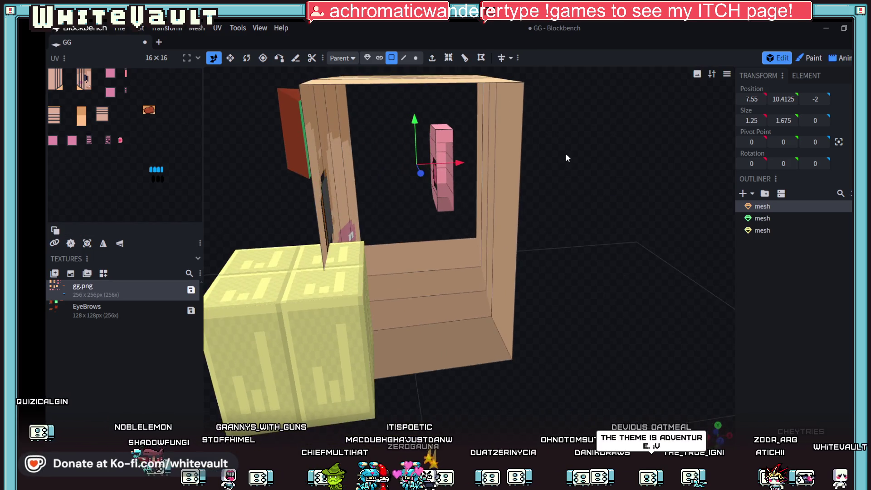
pyautogui.hotkey('ctrl', 'z')
pyautogui.click(449, 136)
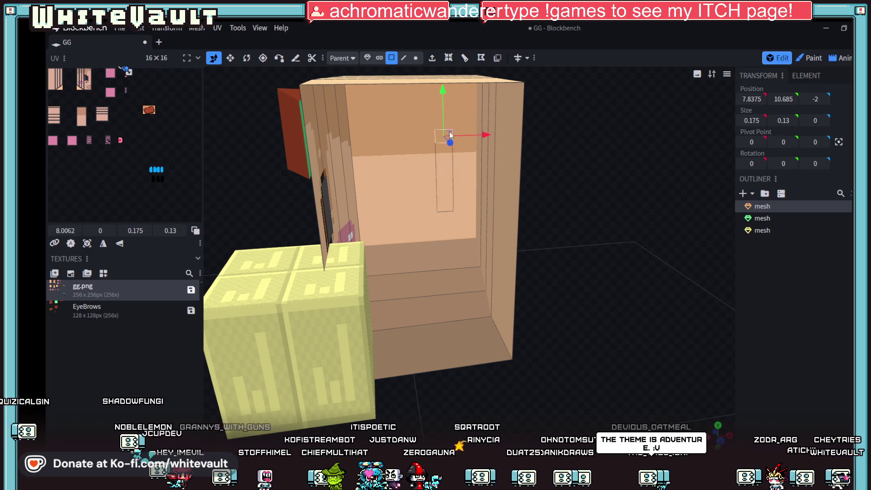
pyautogui.scroll(-3, 559, 266)
pyautogui.moveTo(542, 301)
pyautogui.mouseDown()
pyautogui.moveTo(492, 331)
pyautogui.moveTo(411, 283)
pyautogui.moveTo(397, 301)
pyautogui.moveTo(415, 299)
pyautogui.moveTo(468, 384)
pyautogui.moveTo(536, 385)
pyautogui.mouseUp()
pyautogui.click(399, 288)
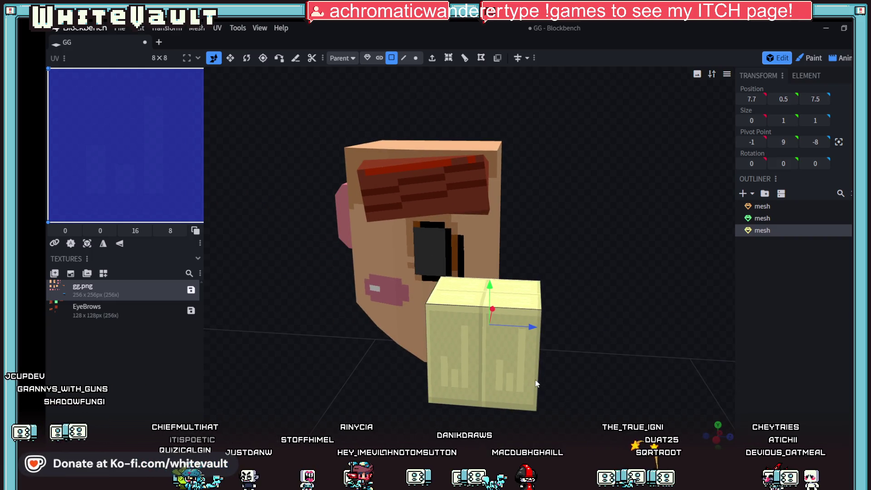
# - Push the cube's front face outward from the head along the depth axis
pyautogui.moveTo(541, 369); pyautogui.dragTo(650, 318)
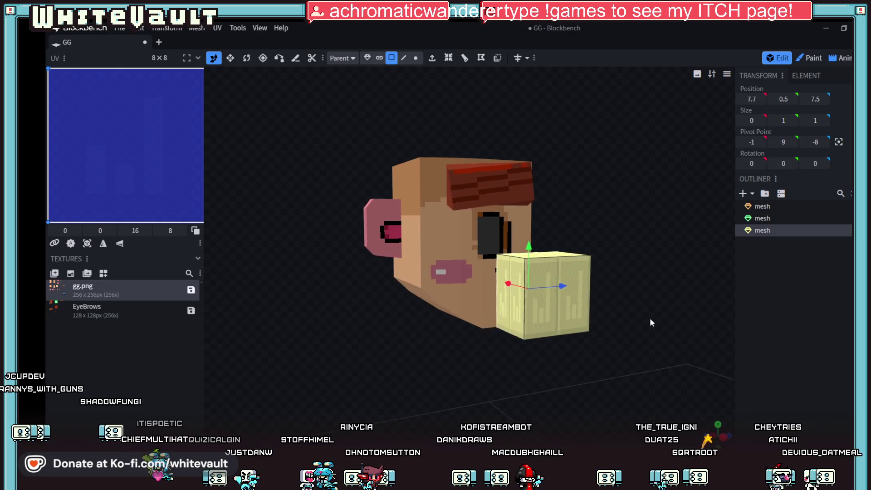
pyautogui.click(522, 307)
pyautogui.moveTo(504, 290); pyautogui.dragTo(522, 282)
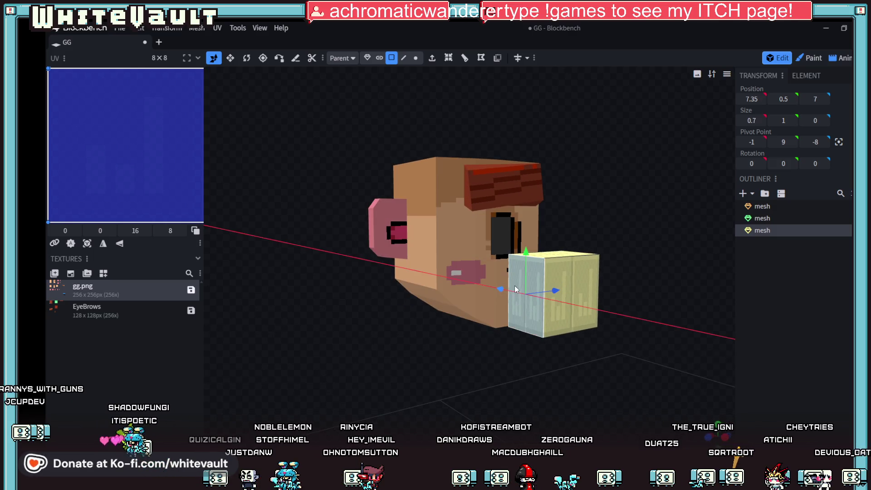
pyautogui.moveTo(567, 371)
pyautogui.mouseDown()
pyautogui.moveTo(524, 372)
pyautogui.moveTo(493, 340)
pyautogui.mouseUp()
pyautogui.moveTo(510, 309)
pyautogui.mouseDown()
pyautogui.moveTo(540, 385)
pyautogui.moveTo(467, 359)
pyautogui.moveTo(427, 384)
pyautogui.moveTo(513, 382)
pyautogui.moveTo(550, 356)
pyautogui.moveTo(567, 356)
pyautogui.moveTo(579, 371)
pyautogui.moveTo(381, 348)
pyautogui.moveTo(514, 407)
pyautogui.mouseUp()
pyautogui.moveTo(614, 320); pyautogui.dragTo(556, 323)
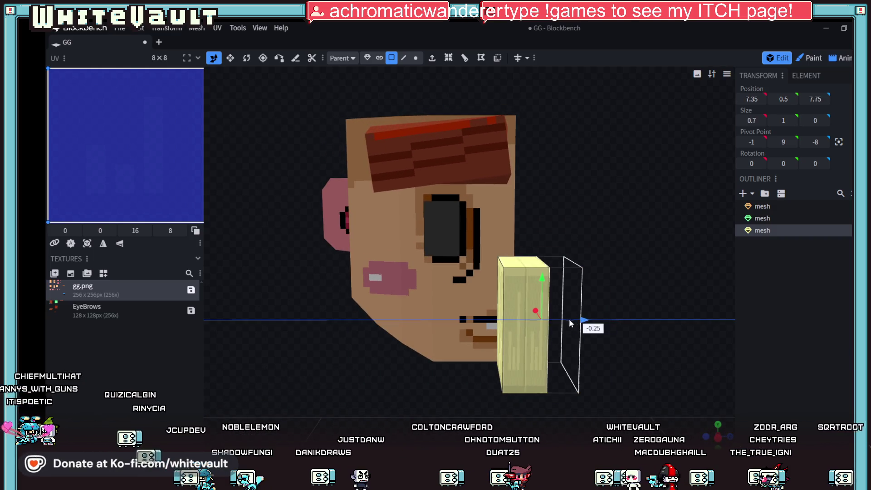
# - Raise the bottom face to flatten the block into a thin 0.7-by-0.15 bar
pyautogui.moveTo(576, 397)
pyautogui.mouseDown()
pyautogui.moveTo(550, 395)
pyautogui.moveTo(538, 361)
pyautogui.moveTo(450, 318)
pyautogui.mouseUp()
pyautogui.click(439, 308)
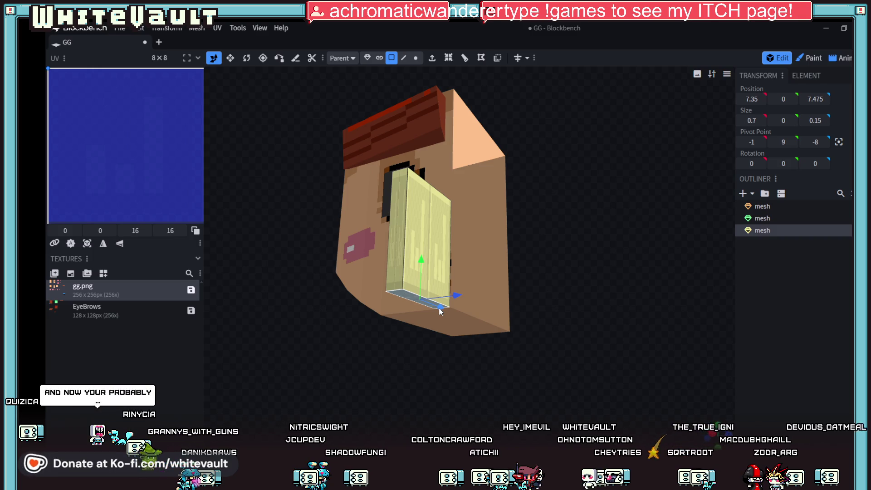
pyautogui.moveTo(422, 268); pyautogui.dragTo(427, 191)
pyautogui.moveTo(556, 217)
pyautogui.mouseDown()
pyautogui.moveTo(581, 265)
pyautogui.moveTo(526, 272)
pyautogui.mouseUp()
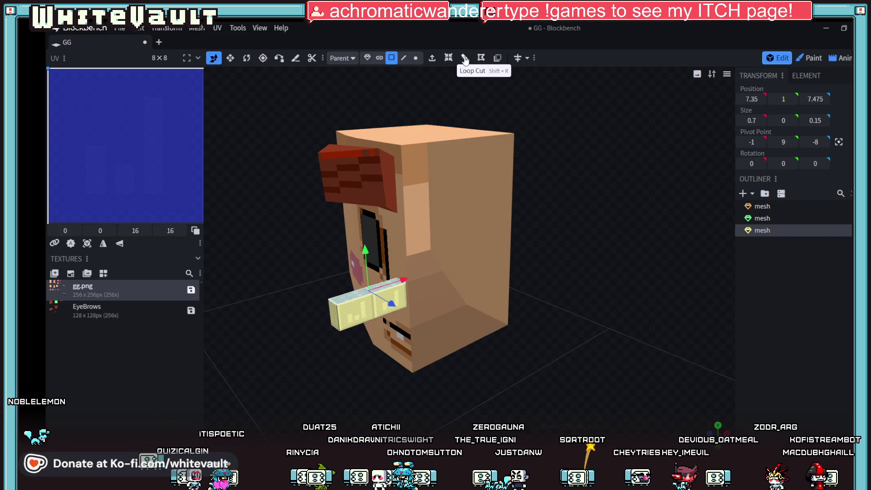
# - Loop-cut the nose mesh, raising the cut count to three plus another cut
pyautogui.click(465, 59)
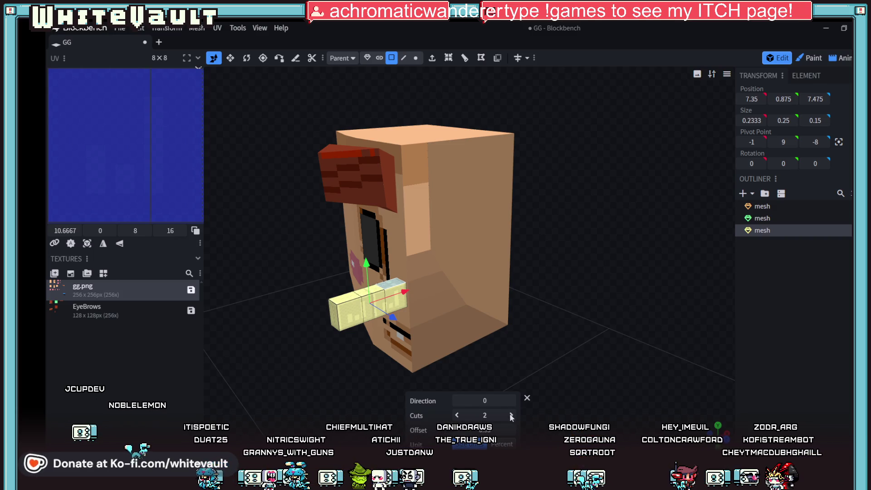
pyautogui.click(511, 416)
pyautogui.moveTo(554, 371); pyautogui.dragTo(565, 358)
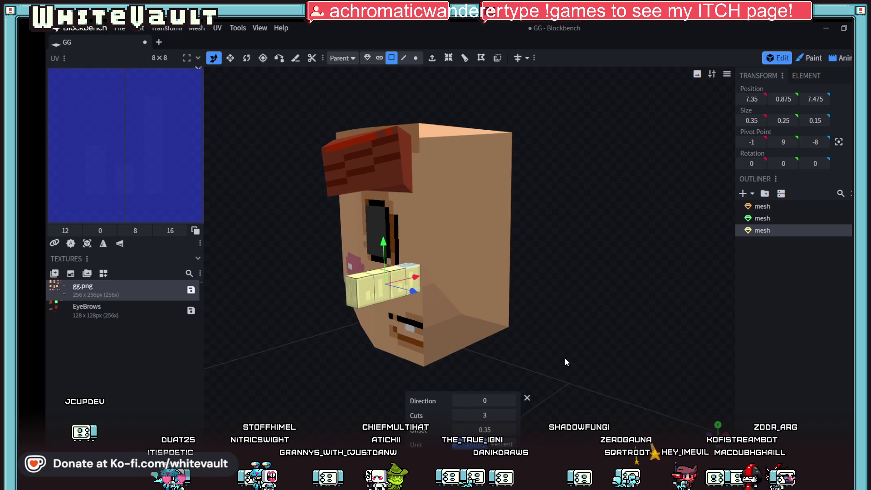
pyautogui.moveTo(411, 225)
pyautogui.mouseDown()
pyautogui.moveTo(556, 275)
pyautogui.moveTo(382, 283)
pyautogui.moveTo(385, 85)
pyautogui.mouseUp()
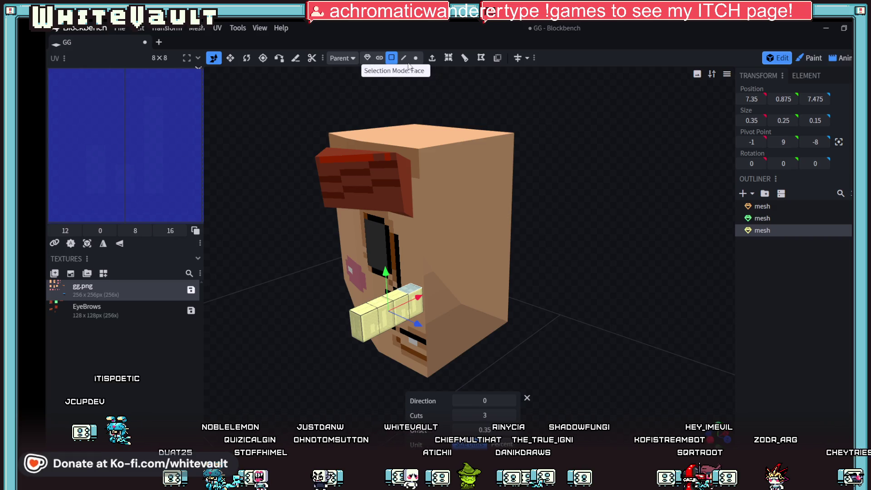
pyautogui.click(465, 59)
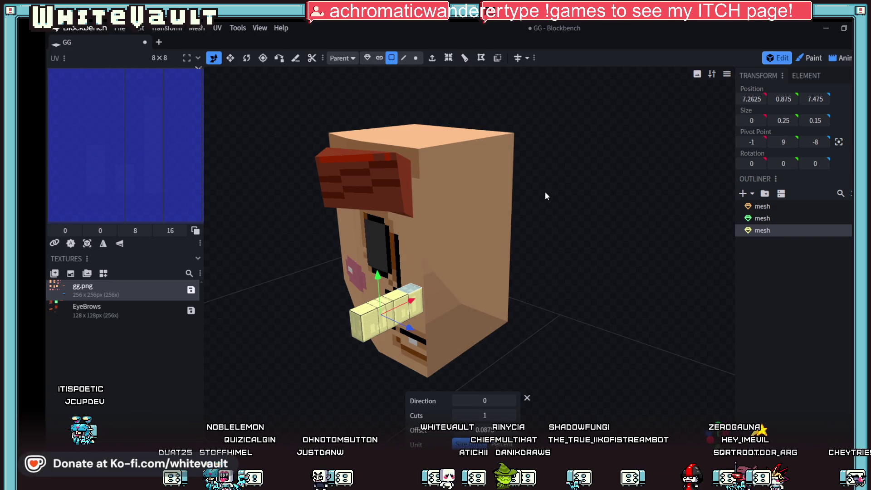
pyautogui.click(597, 262)
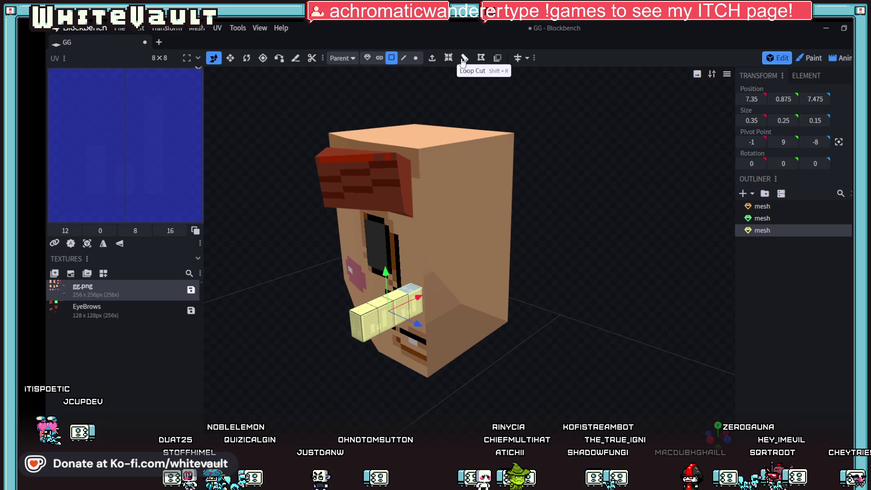
# - Extrude a nose face and lower it half a unit into an L shape
pyautogui.click(448, 58)
pyautogui.moveTo(435, 190)
pyautogui.mouseDown()
pyautogui.moveTo(531, 212)
pyautogui.moveTo(592, 268)
pyautogui.moveTo(601, 247)
pyautogui.moveTo(603, 256)
pyautogui.moveTo(582, 251)
pyautogui.moveTo(588, 256)
pyautogui.mouseUp()
pyautogui.moveTo(507, 223); pyautogui.dragTo(511, 275)
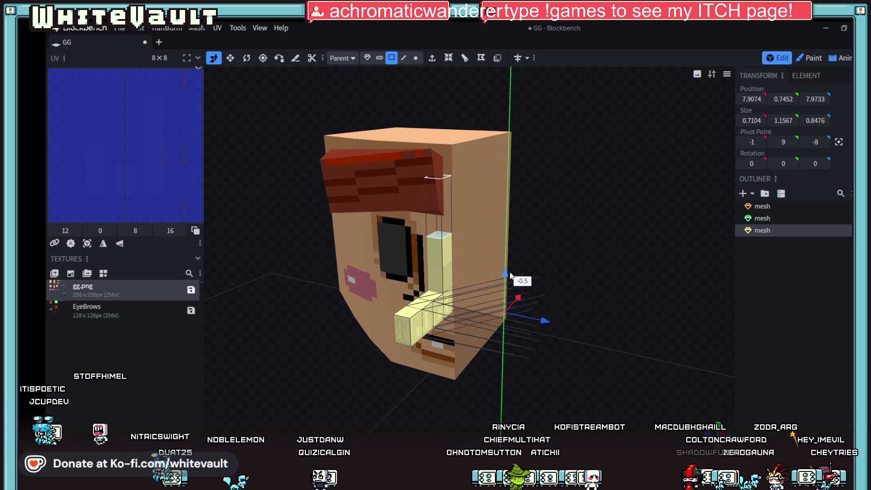
pyautogui.moveTo(616, 335)
pyautogui.mouseDown()
pyautogui.moveTo(646, 313)
pyautogui.moveTo(627, 303)
pyautogui.mouseUp()
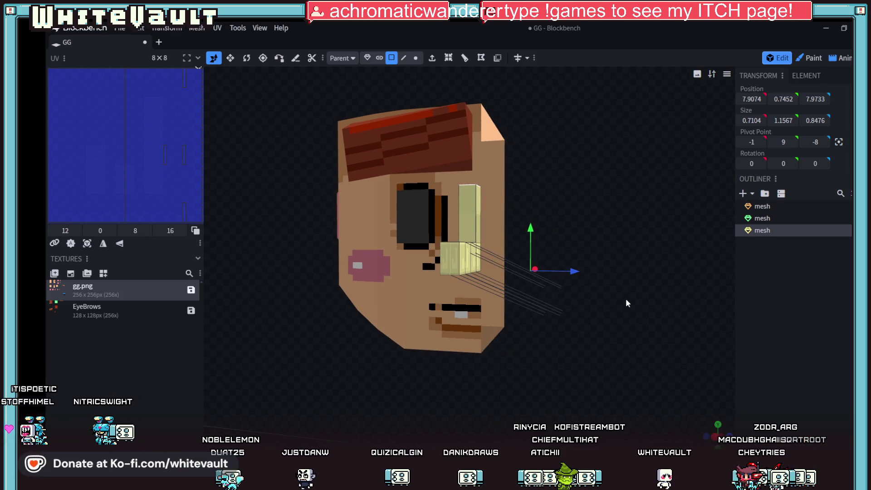
pyautogui.scroll(3, 626, 298)
pyautogui.scroll(3, 623, 302)
# - Select several nose edges in edge mode, then bring up Aseprite's 99.png sheet
pyautogui.click(405, 58)
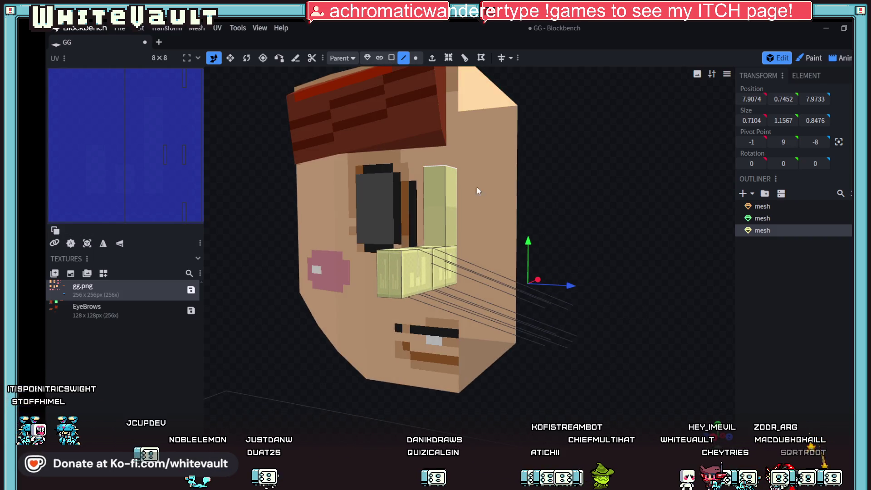
pyautogui.click(507, 280)
pyautogui.click(511, 296)
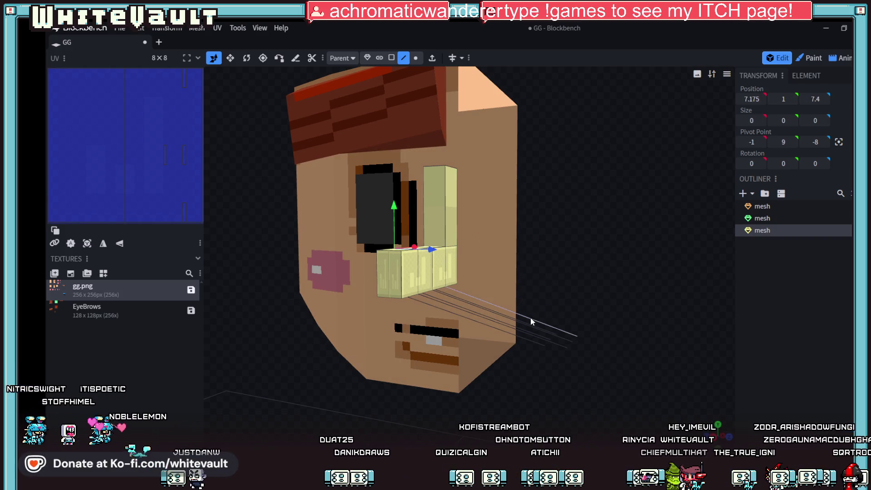
pyautogui.click(536, 334)
pyautogui.click(540, 341)
pyautogui.click(539, 347)
pyautogui.moveTo(568, 288)
pyautogui.mouseDown()
pyautogui.moveTo(585, 295)
pyautogui.moveTo(528, 278)
pyautogui.moveTo(545, 290)
pyautogui.moveTo(308, 272)
pyautogui.mouseUp()
pyautogui.scroll(-3, 469, 275)
pyautogui.moveTo(469, 274)
pyautogui.mouseDown()
pyautogui.moveTo(497, 339)
pyautogui.moveTo(585, 338)
pyautogui.mouseUp()
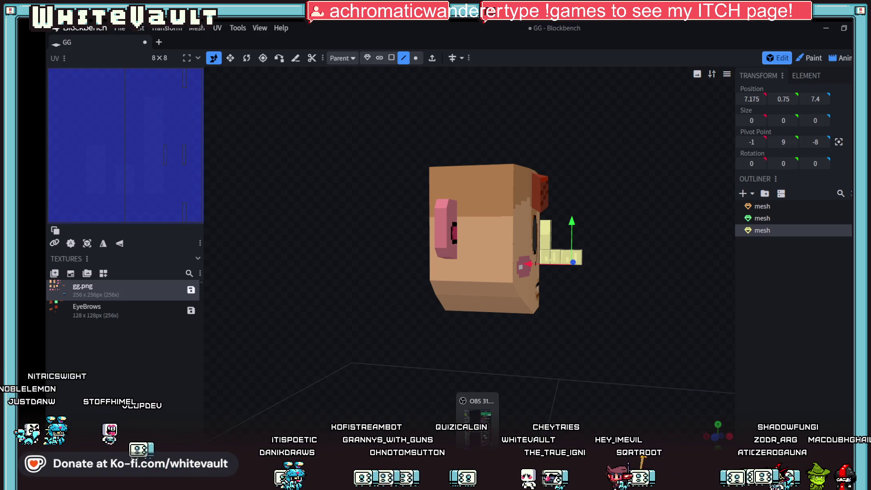
pyautogui.click(491, 407)
pyautogui.scroll(-3, 594, 349)
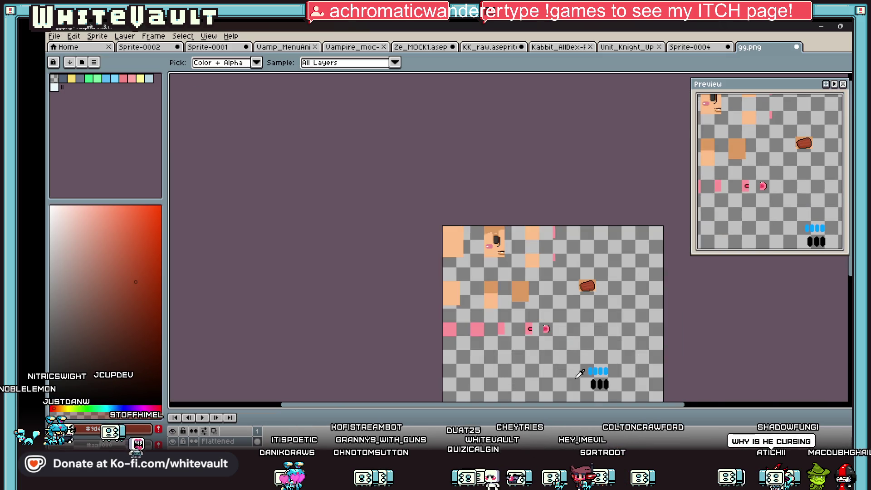
# - Browse the knight, Ze_MOCK1, vampire and KK_raw sheets, then return to Blockbench
pyautogui.click(626, 47)
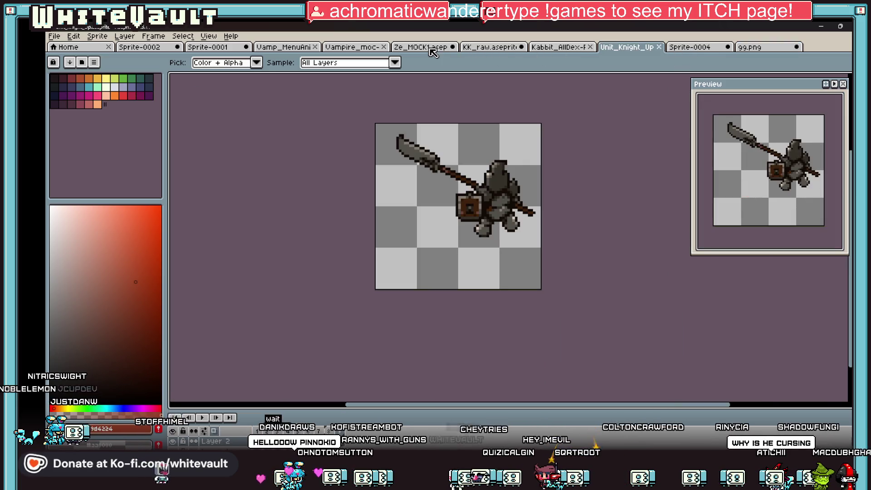
pyautogui.click(427, 48)
pyautogui.click(341, 48)
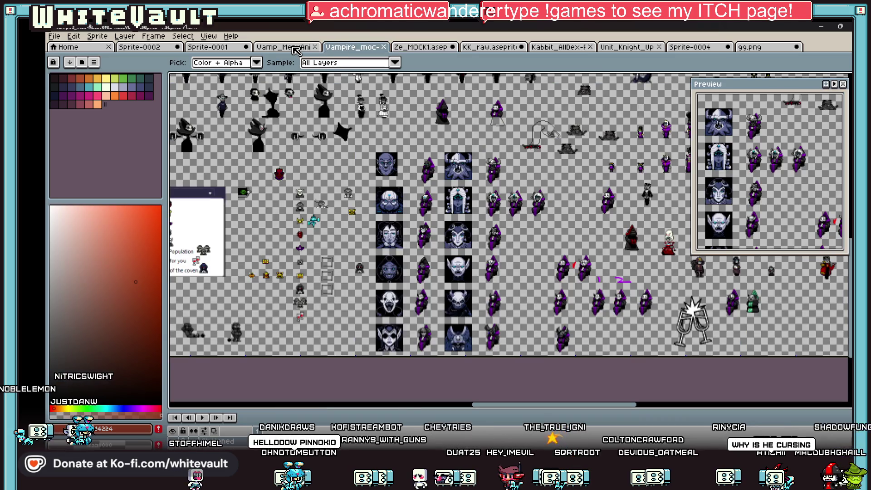
pyautogui.click(492, 47)
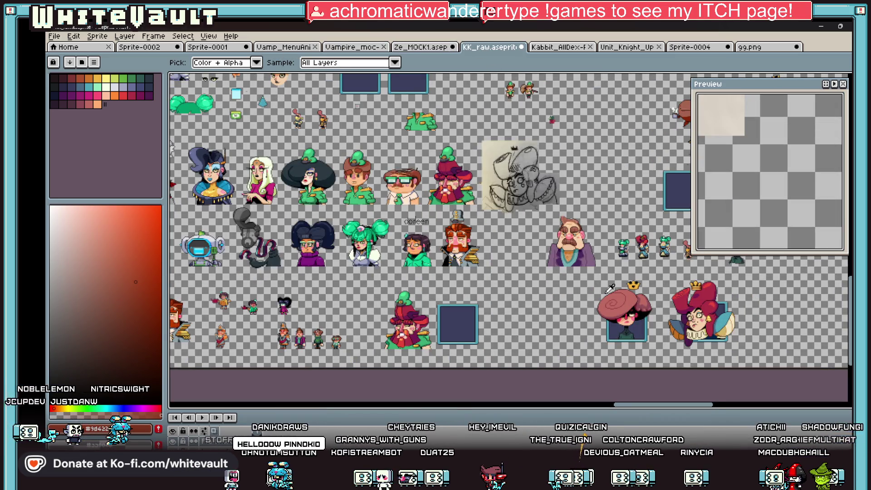
pyautogui.scroll(2, 583, 308)
pyautogui.scroll(2, 583, 309)
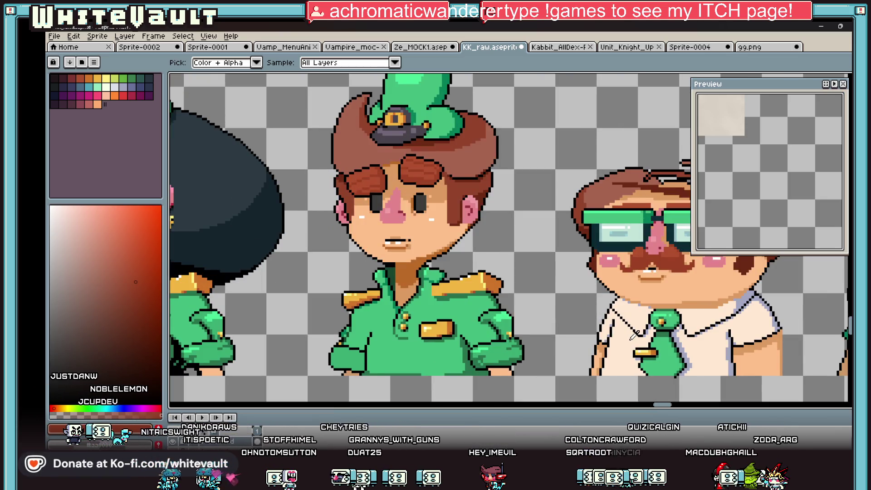
pyautogui.hotkey('alt', 'Tab')
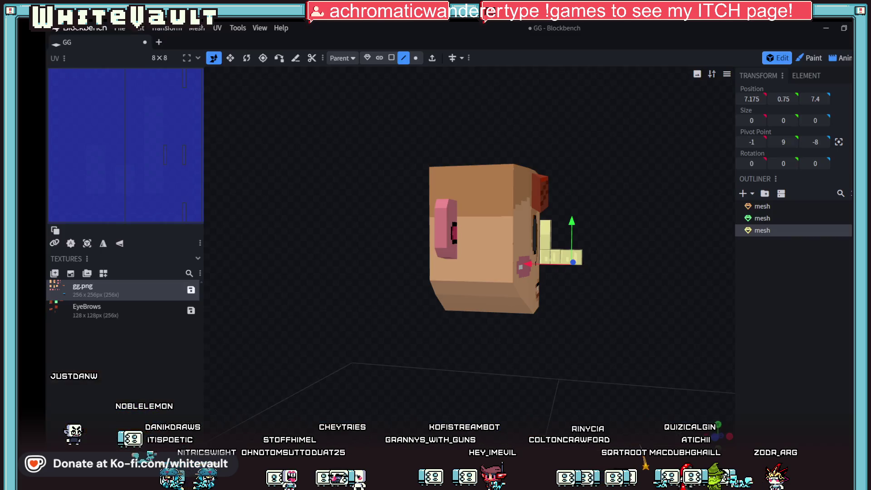
pyautogui.moveTo(621, 349); pyautogui.dragTo(622, 357)
pyautogui.scroll(2, 621, 356)
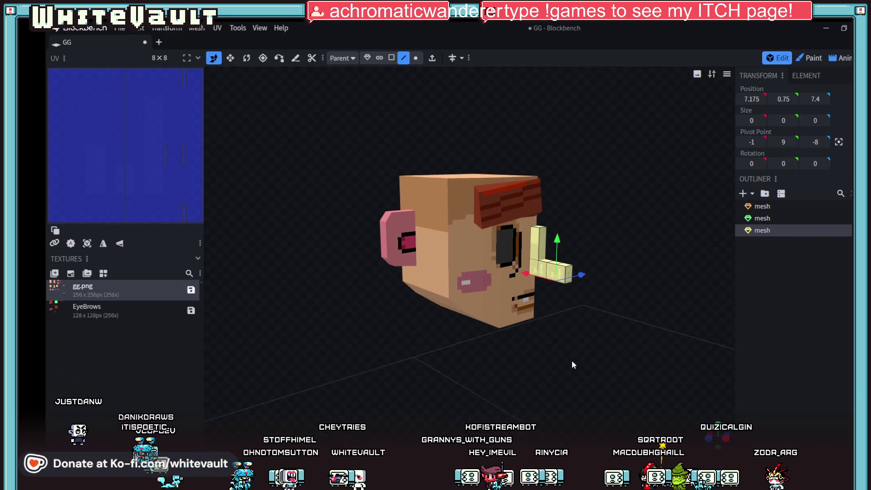
pyautogui.scroll(2, 640, 261)
pyautogui.scroll(2, 640, 261)
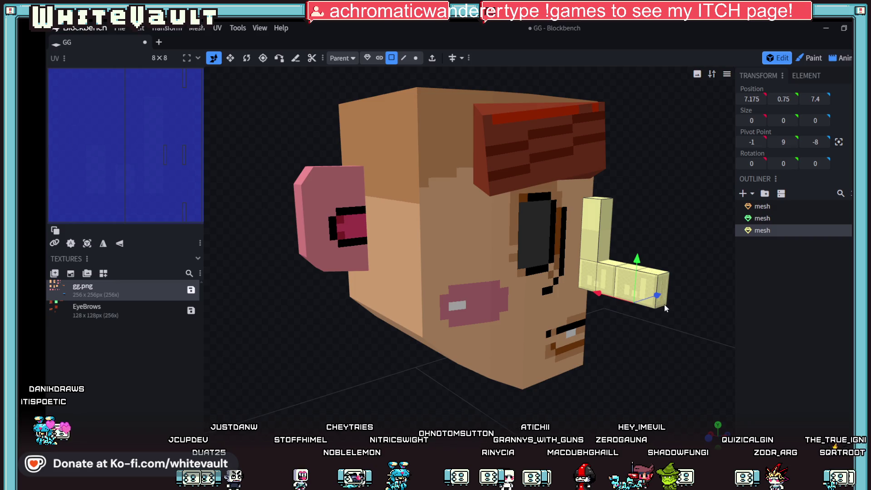
pyautogui.scroll(2, 665, 305)
pyautogui.scroll(1, 629, 341)
pyautogui.scroll(2, 608, 369)
pyautogui.scroll(1, 569, 374)
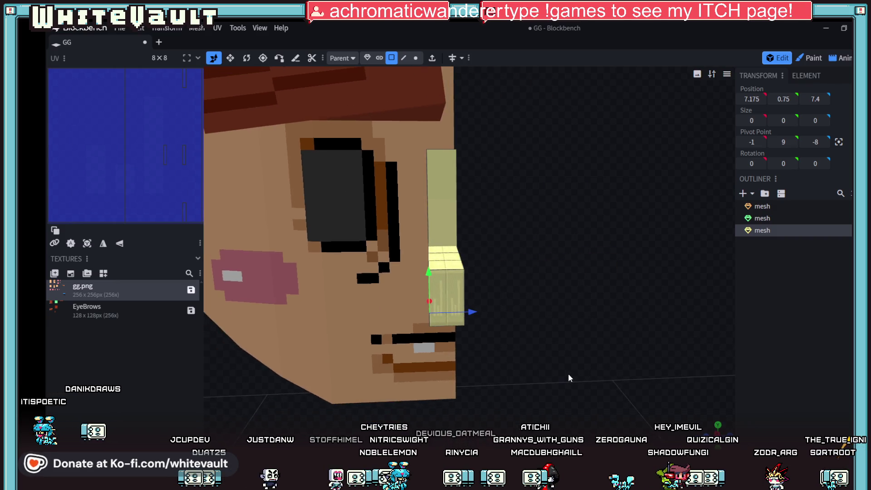
pyautogui.scroll(1, 561, 374)
pyautogui.moveTo(563, 382)
pyautogui.mouseDown()
pyautogui.moveTo(579, 380)
pyautogui.moveTo(559, 387)
pyautogui.moveTo(557, 372)
pyautogui.mouseUp()
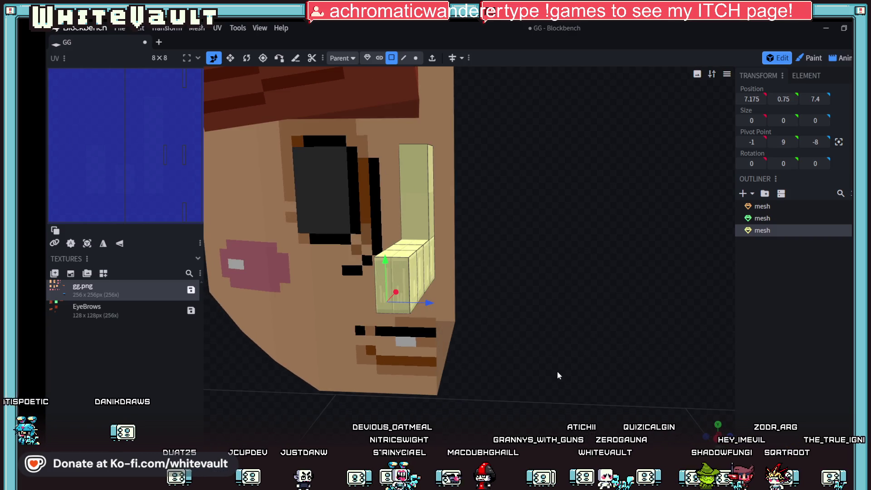
pyautogui.click(399, 273)
pyautogui.moveTo(477, 305)
pyautogui.mouseDown()
pyautogui.moveTo(490, 317)
pyautogui.moveTo(540, 316)
pyautogui.mouseUp()
pyautogui.click(368, 270)
pyautogui.click(332, 312)
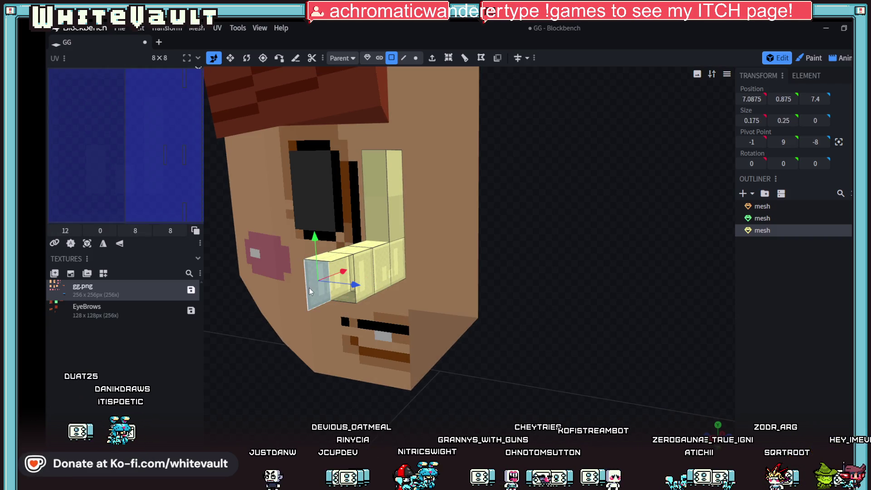
pyautogui.click(311, 284)
pyautogui.moveTo(446, 307)
pyautogui.mouseDown()
pyautogui.moveTo(534, 361)
pyautogui.moveTo(584, 349)
pyautogui.mouseUp()
pyautogui.click(404, 57)
pyautogui.scroll(3, 324, 271)
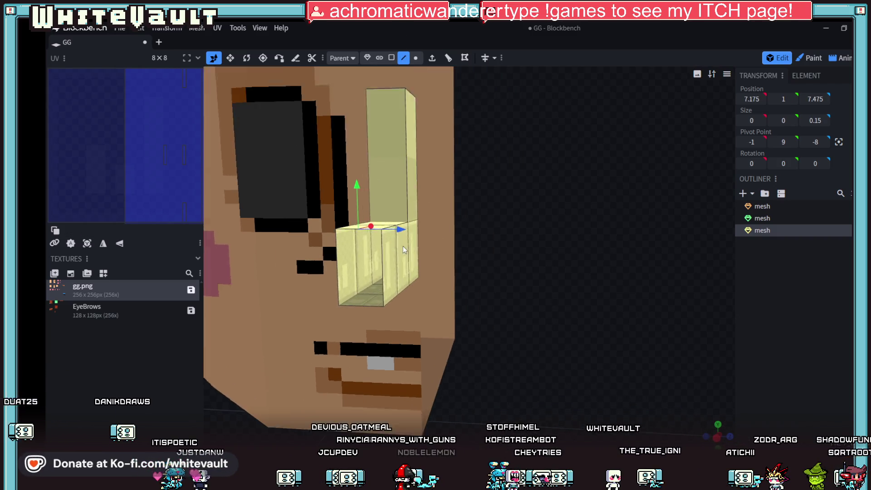
# - Pull the nose tip's upper edge and end face outward along X so the tip angles away from the face
pyautogui.click(369, 237)
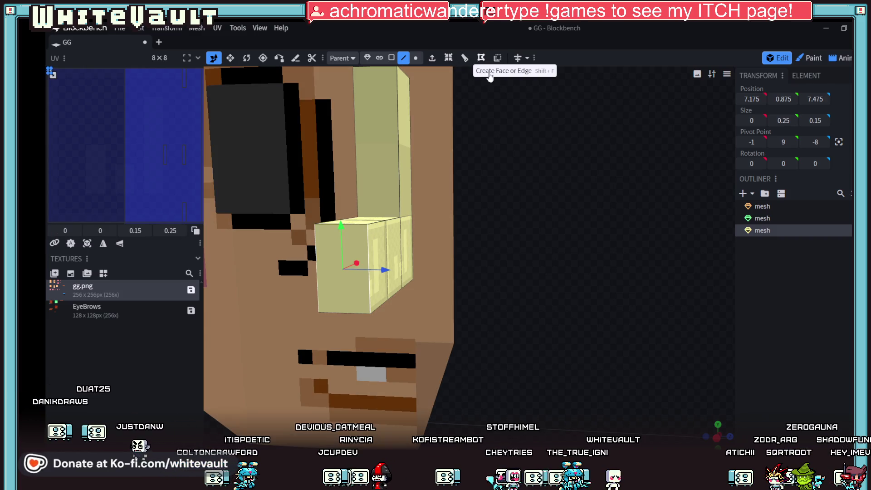
pyautogui.moveTo(489, 76); pyautogui.dragTo(589, 253)
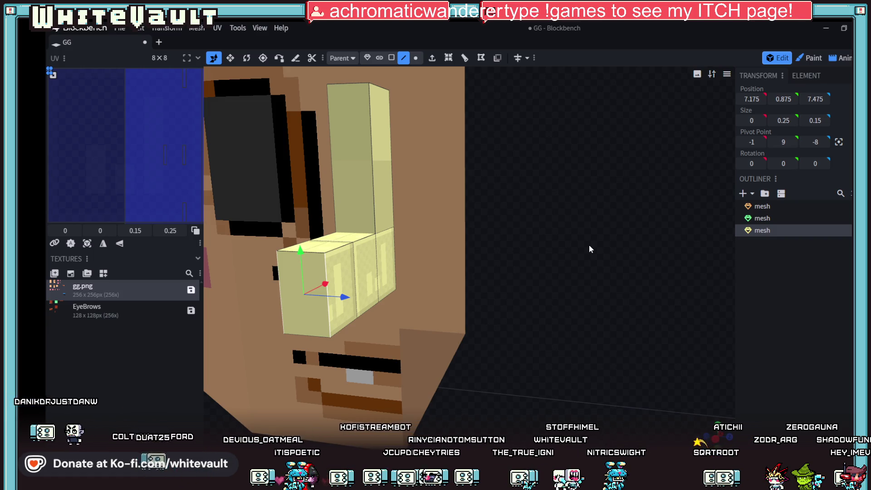
pyautogui.moveTo(589, 246)
pyautogui.mouseDown()
pyautogui.moveTo(643, 261)
pyautogui.moveTo(620, 352)
pyautogui.moveTo(599, 351)
pyautogui.mouseUp()
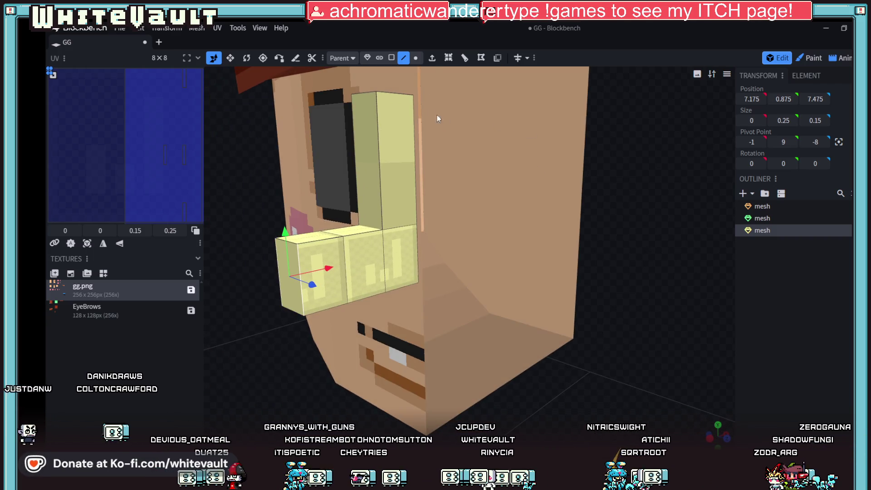
pyautogui.click(292, 243)
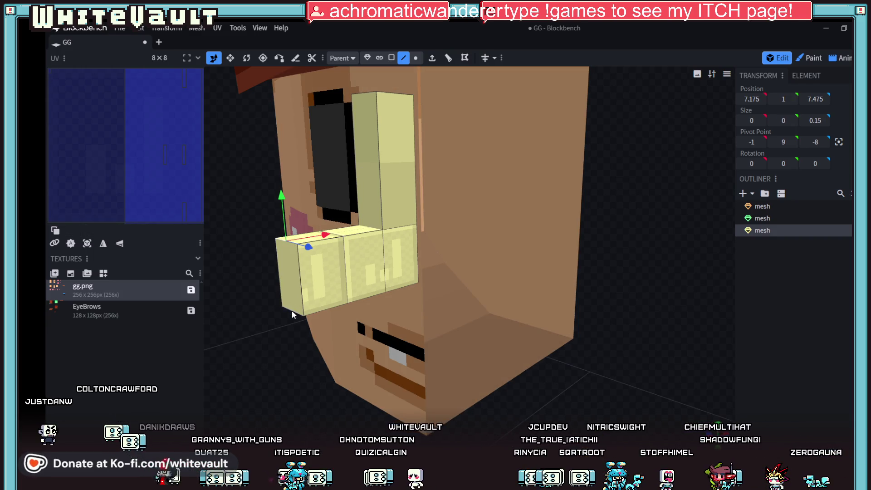
pyautogui.moveTo(334, 300)
pyautogui.mouseDown()
pyautogui.moveTo(352, 289)
pyautogui.moveTo(538, 353)
pyautogui.moveTo(511, 351)
pyautogui.moveTo(535, 348)
pyautogui.mouseUp()
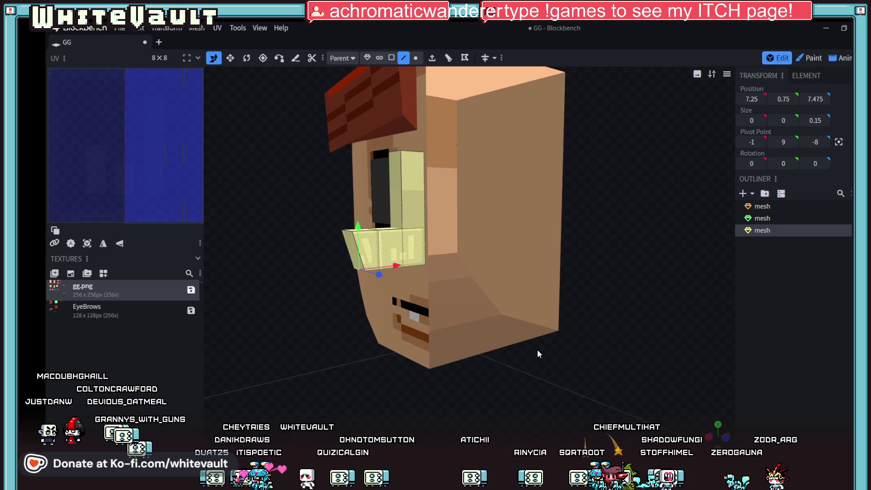
pyautogui.click(392, 57)
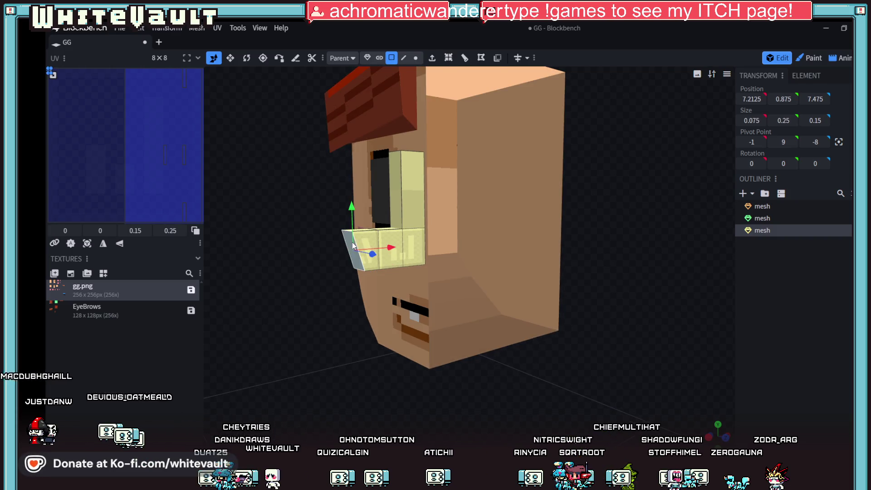
pyautogui.moveTo(392, 252)
pyautogui.mouseDown()
pyautogui.moveTo(408, 251)
pyautogui.moveTo(449, 185)
pyautogui.mouseUp()
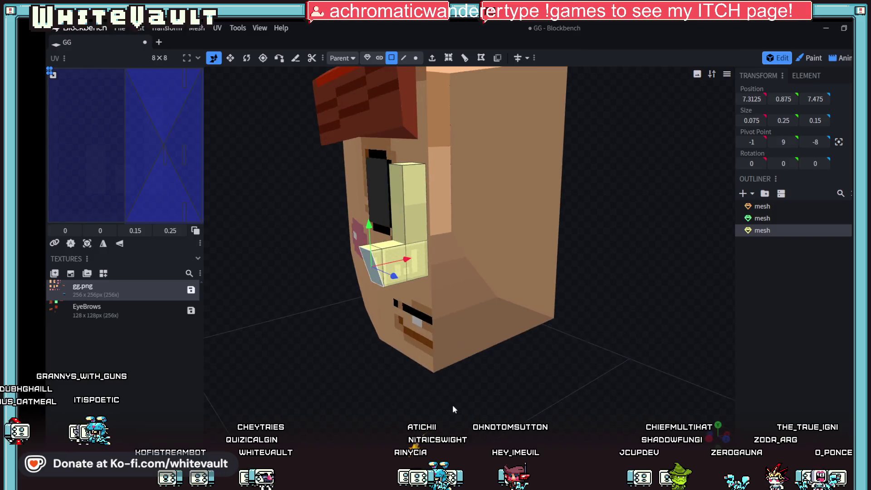
# - Drag the upright nose part's top edge along X so it slants toward the top
pyautogui.click(403, 57)
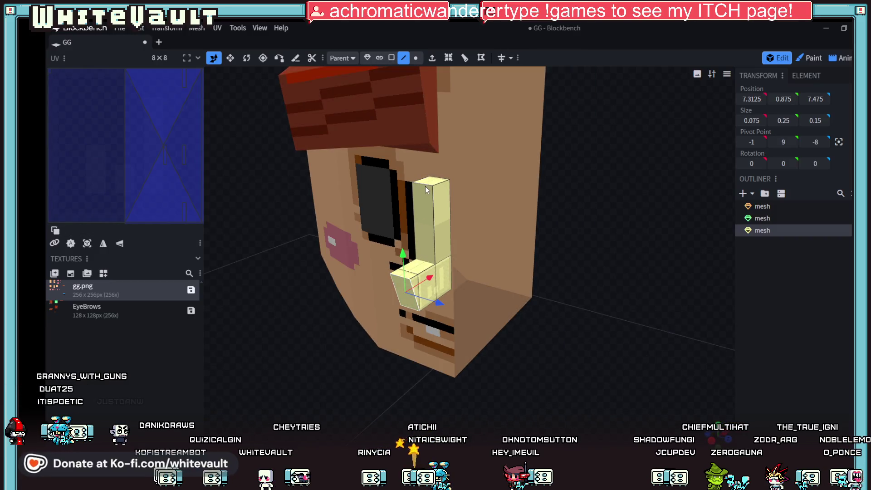
pyautogui.click(424, 183)
pyautogui.moveTo(446, 183); pyautogui.dragTo(470, 172)
pyautogui.moveTo(484, 213)
pyautogui.mouseDown()
pyautogui.moveTo(596, 290)
pyautogui.moveTo(602, 314)
pyautogui.mouseUp()
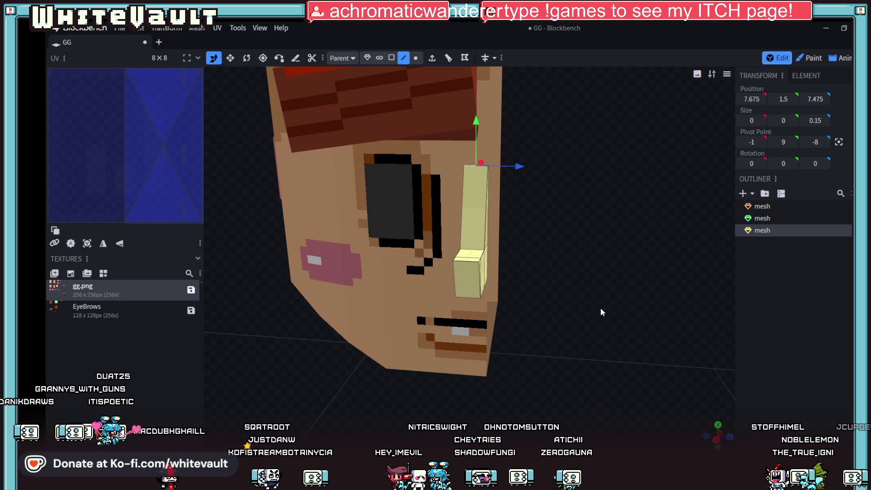
pyautogui.scroll(2, 641, 352)
# - Narrow the end face at the nose tip by dragging it inward
pyautogui.moveTo(641, 352)
pyautogui.mouseDown()
pyautogui.moveTo(572, 361)
pyautogui.moveTo(403, 75)
pyautogui.mouseUp()
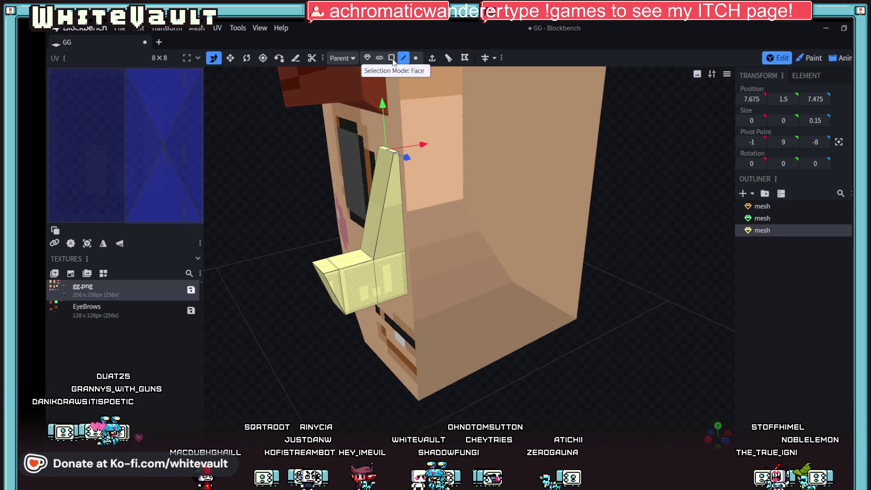
pyautogui.click(385, 273)
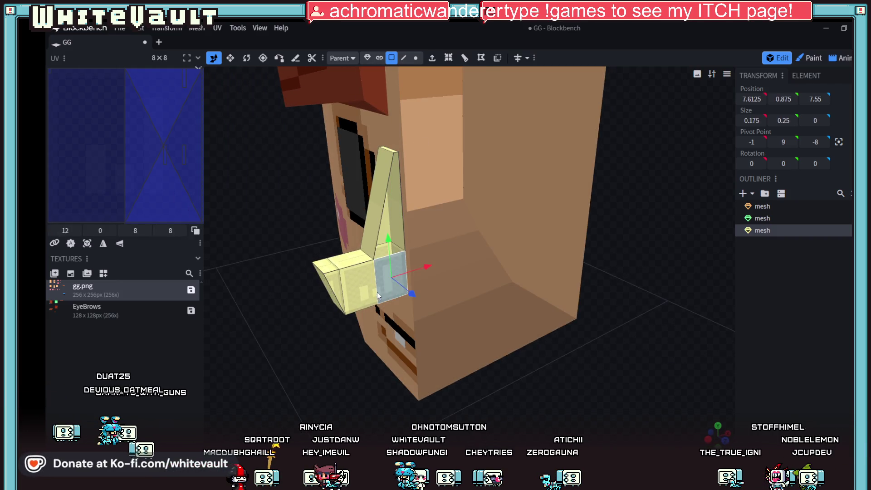
pyautogui.moveTo(354, 290); pyautogui.dragTo(344, 291)
pyautogui.moveTo(570, 385)
pyautogui.mouseDown()
pyautogui.moveTo(574, 362)
pyautogui.moveTo(623, 365)
pyautogui.moveTo(654, 355)
pyautogui.moveTo(648, 328)
pyautogui.mouseUp()
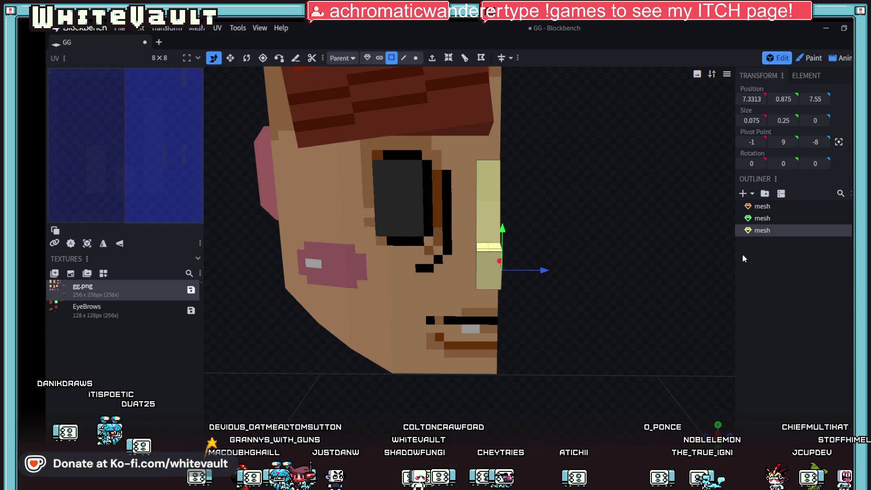
pyautogui.moveTo(722, 248); pyautogui.dragTo(667, 237)
pyautogui.scroll(5, 668, 238)
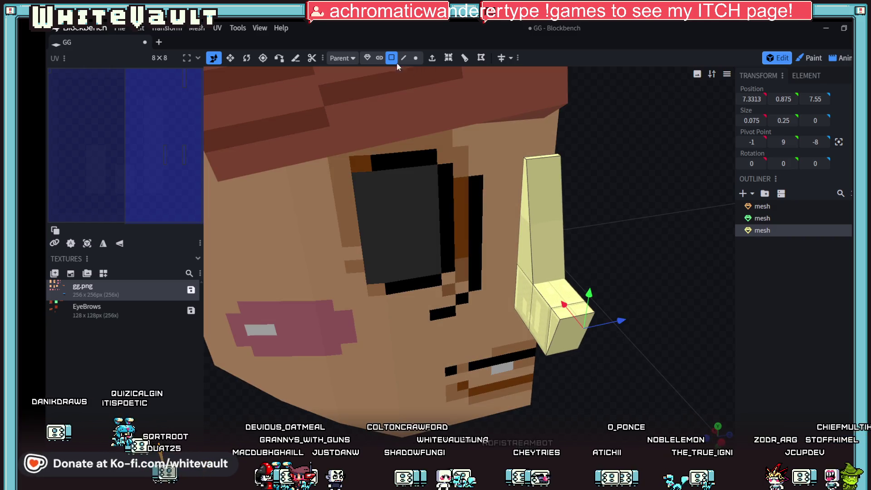
# - Pinch the two top edges of the upright nose part along Z into a thin ridge
pyautogui.click(403, 57)
pyautogui.click(537, 156)
pyautogui.scroll(2, 632, 162)
pyautogui.moveTo(632, 161); pyautogui.dragTo(616, 246, button='right')
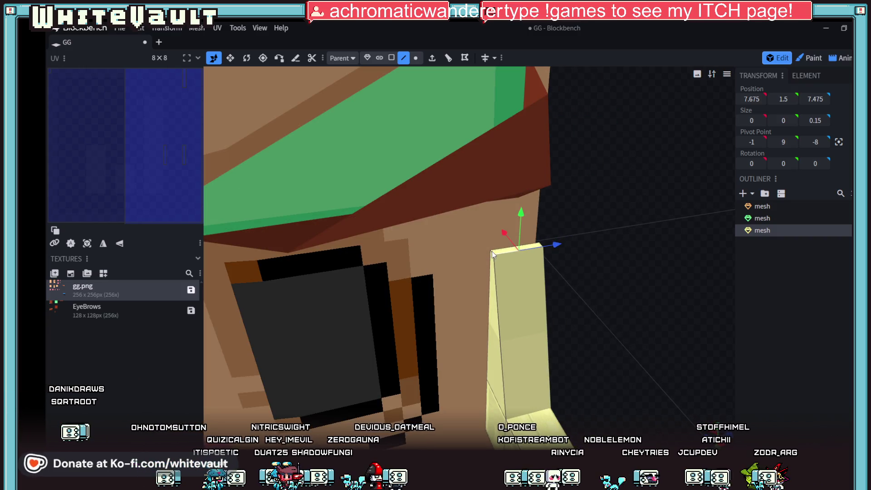
pyautogui.click(512, 250)
pyautogui.moveTo(526, 247); pyautogui.dragTo(545, 248)
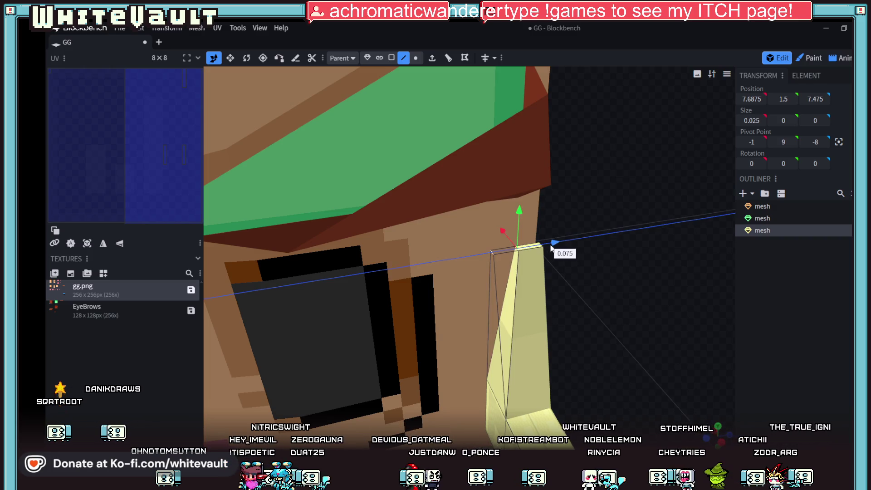
pyautogui.moveTo(586, 272)
pyautogui.mouseDown()
pyautogui.moveTo(632, 306)
pyautogui.moveTo(592, 276)
pyautogui.moveTo(609, 280)
pyautogui.mouseUp()
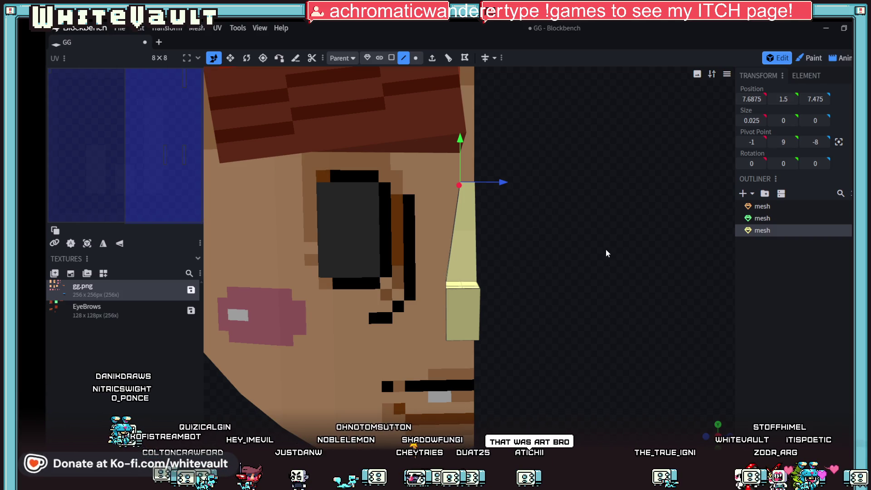
pyautogui.scroll(-5, 621, 246)
# - Inspect the nose from below and the front, select the whole mesh and undo a small move
pyautogui.moveTo(609, 269)
pyautogui.mouseDown()
pyautogui.moveTo(540, 261)
pyautogui.moveTo(657, 250)
pyautogui.moveTo(569, 286)
pyautogui.mouseUp()
pyautogui.scroll(5, 624, 323)
pyautogui.moveTo(625, 328); pyautogui.dragTo(531, 321)
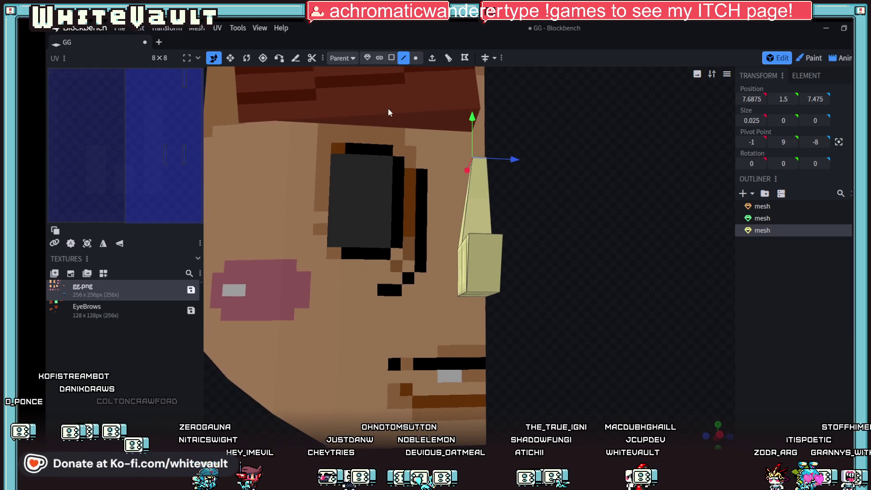
pyautogui.moveTo(495, 280)
pyautogui.mouseDown()
pyautogui.moveTo(573, 314)
pyautogui.moveTo(575, 264)
pyautogui.mouseUp()
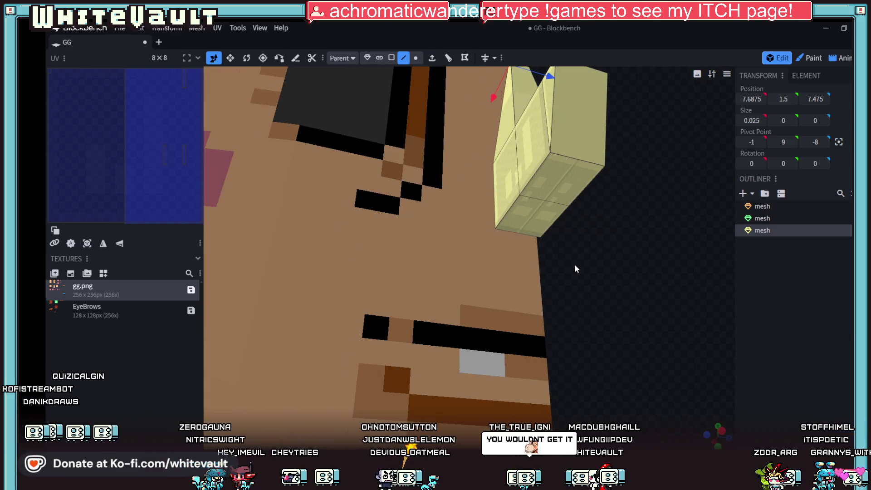
pyautogui.click(544, 163)
pyautogui.moveTo(628, 239)
pyautogui.mouseDown()
pyautogui.moveTo(615, 281)
pyautogui.moveTo(518, 244)
pyautogui.moveTo(525, 250)
pyautogui.mouseUp()
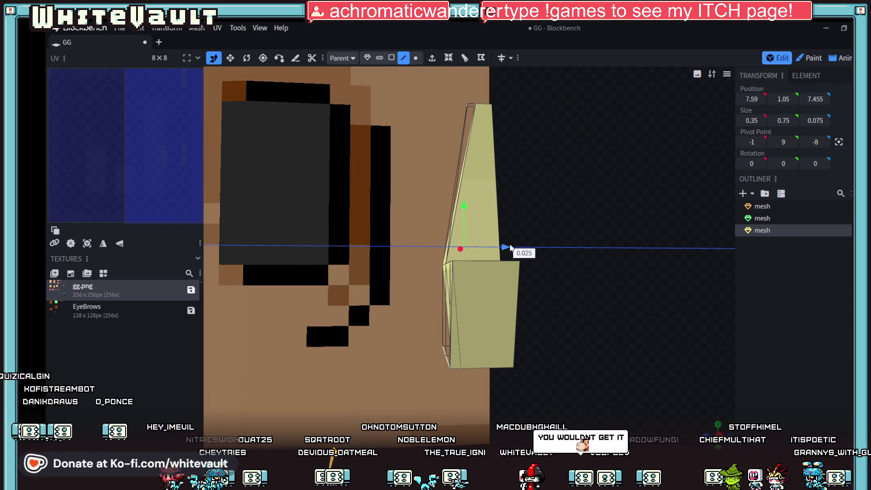
pyautogui.moveTo(557, 286); pyautogui.dragTo(581, 292)
pyautogui.hotkey('ctrl', 'z')
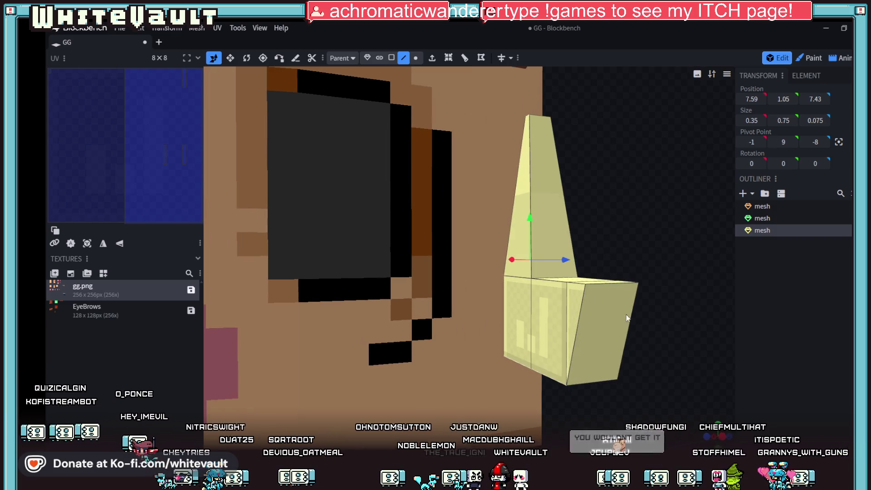
pyautogui.scroll(-3, 565, 296)
# - Select the nose's lower faces and move them outward, triggering the concave-quad warning
pyautogui.click(535, 294)
pyautogui.scroll(2, 635, 353)
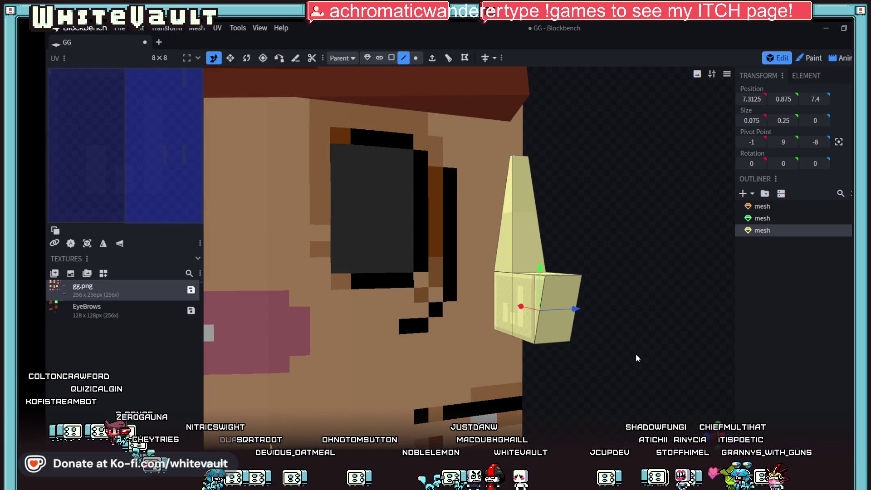
pyautogui.scroll(2, 640, 297)
pyautogui.moveTo(623, 320); pyautogui.dragTo(622, 306)
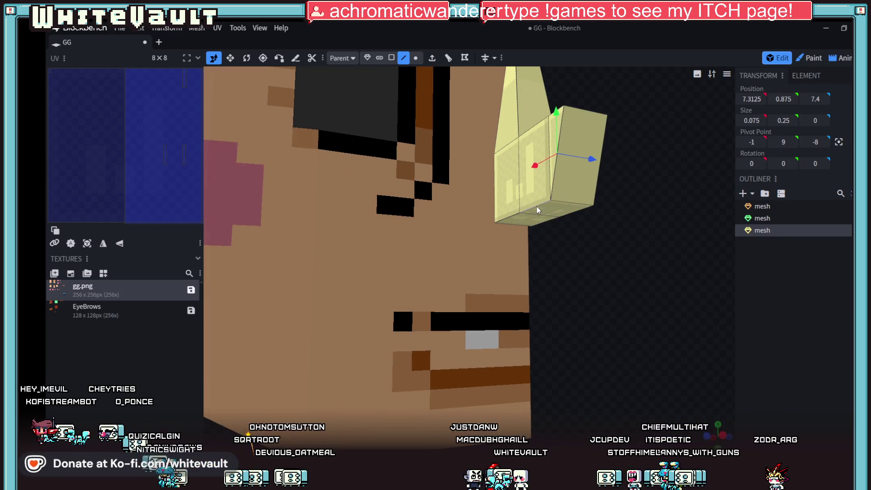
pyautogui.click(537, 221)
pyautogui.moveTo(502, 220)
pyautogui.mouseDown()
pyautogui.moveTo(600, 291)
pyautogui.moveTo(449, 238)
pyautogui.moveTo(428, 211)
pyautogui.mouseUp()
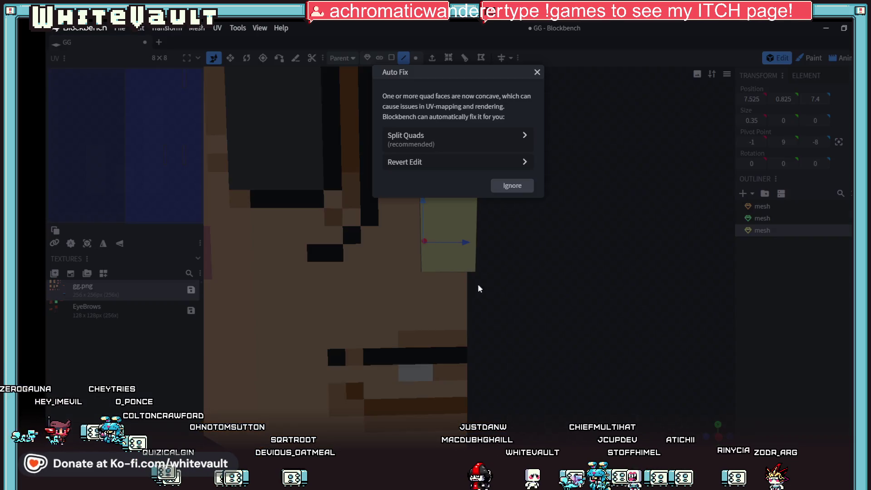
# - Dismiss the concave-face warning with Ignore and undo the nose move that caused it
pyautogui.click(512, 185)
pyautogui.moveTo(511, 203); pyautogui.dragTo(552, 297)
pyautogui.hotkey('ctrl', 'z')
pyautogui.moveTo(613, 306)
pyautogui.mouseDown()
pyautogui.moveTo(599, 302)
pyautogui.moveTo(616, 280)
pyautogui.moveTo(617, 296)
pyautogui.moveTo(624, 282)
pyautogui.mouseUp()
# - In Vertex mode select a nose vertex and rework the lower nose block into an angled wedge
pyautogui.click(415, 57)
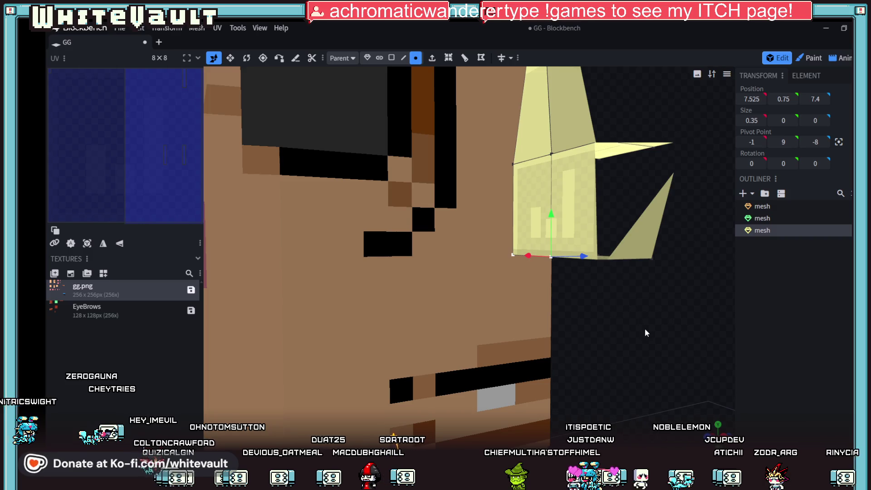
pyautogui.moveTo(645, 329); pyautogui.dragTo(638, 286)
pyautogui.click(625, 259)
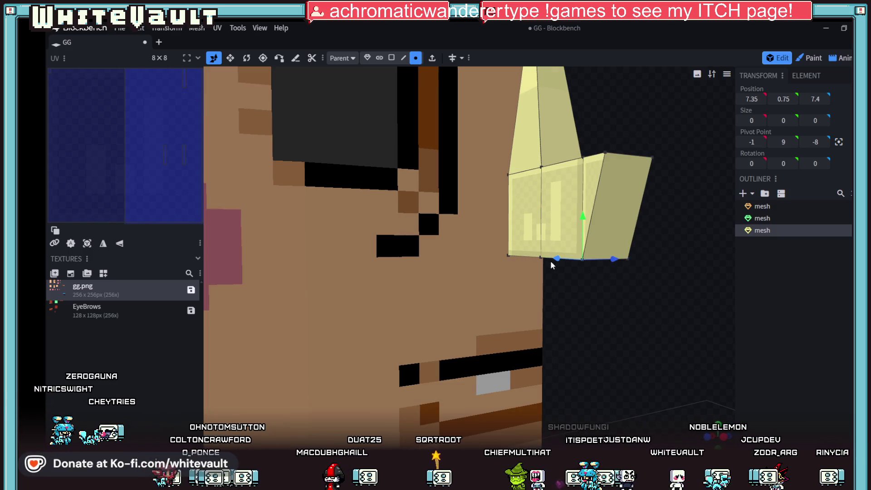
pyautogui.hotkey('ctrl', 'z')
pyautogui.hotkey('ctrl', 'z')
pyautogui.hotkey('ctrl', 'z')
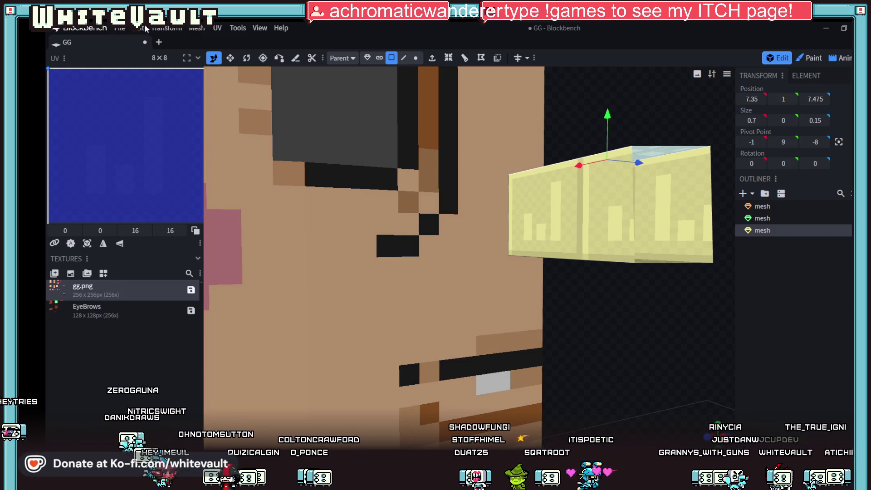
# - Step through Edit Undo/Redo and Ctrl+Z to restore the tapered nose with a small bottom block
pyautogui.click(138, 28)
pyautogui.click(162, 57)
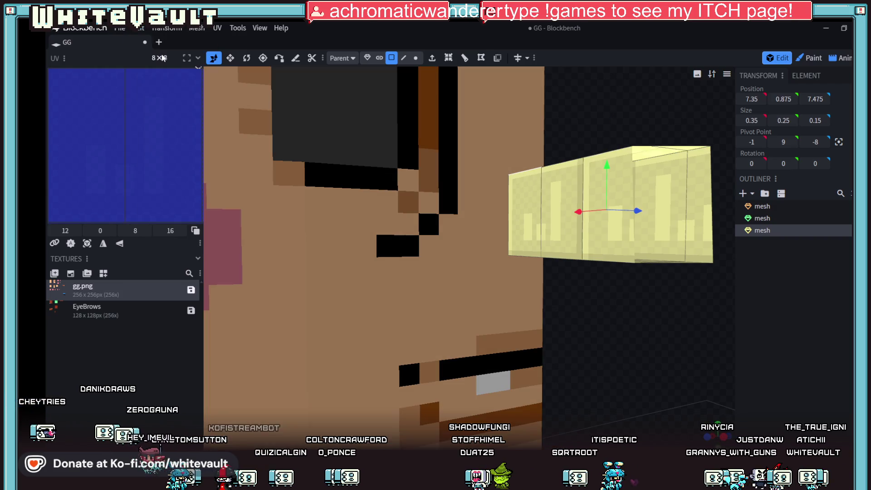
pyautogui.click(137, 28)
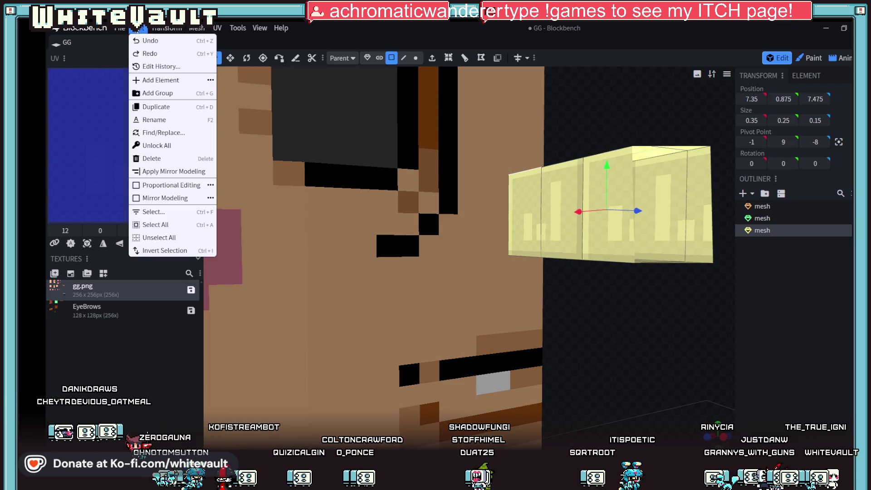
pyautogui.click(162, 59)
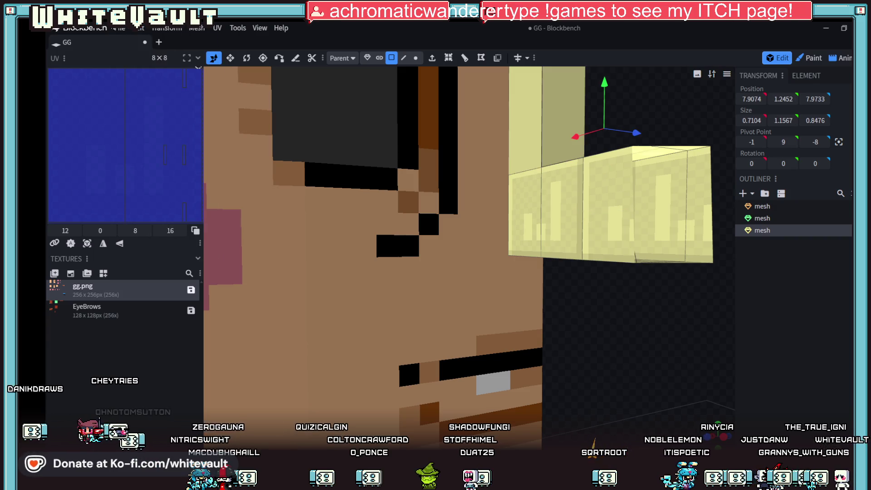
pyautogui.click(137, 28)
pyautogui.click(161, 56)
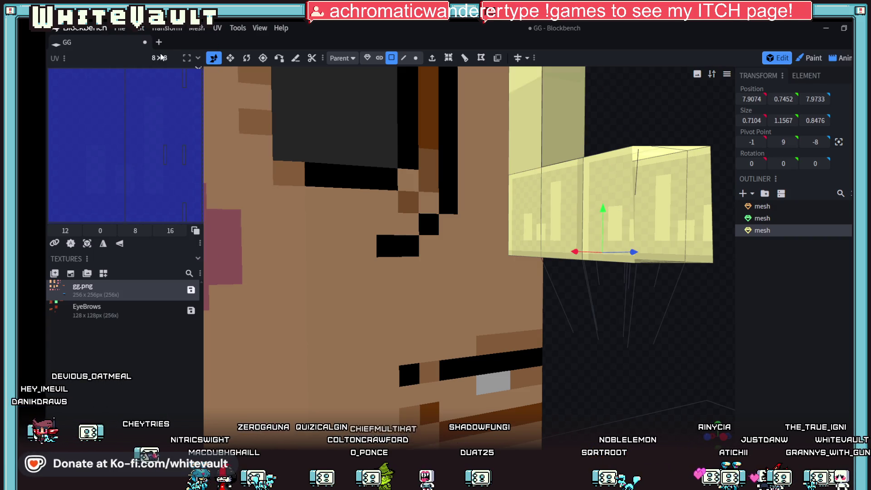
pyautogui.click(138, 28)
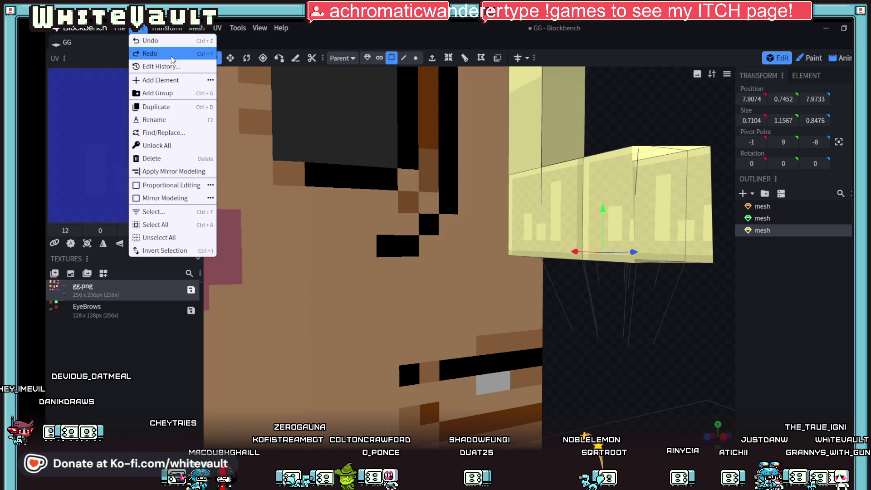
pyautogui.click(173, 54)
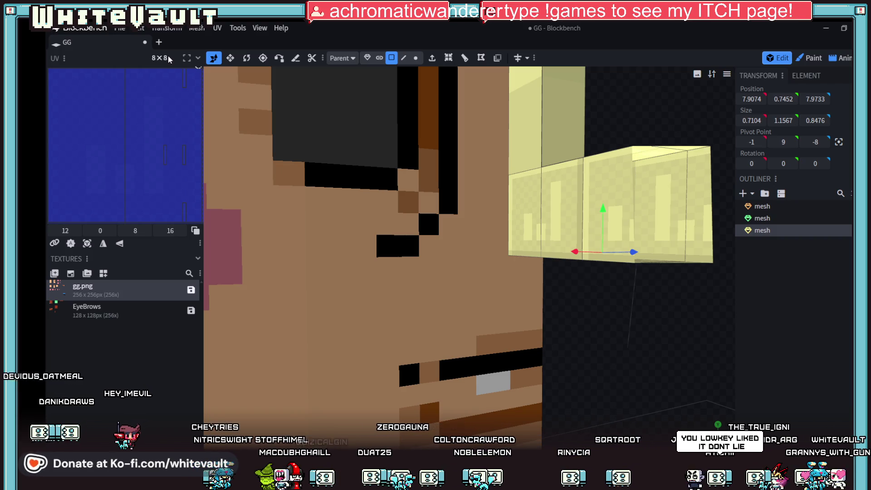
pyautogui.hotkey('ctrl', 'z')
pyautogui.hotkey('ctrl', 'z')
pyautogui.hotkey('ctrl', 'z')
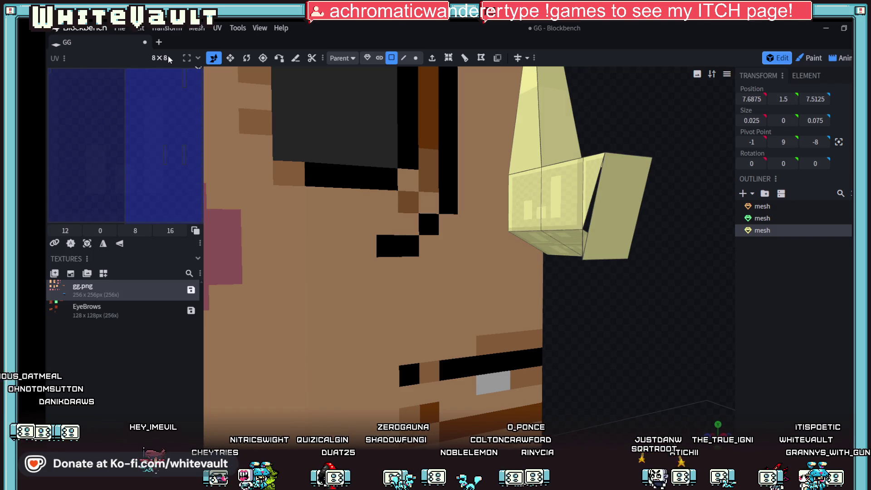
pyautogui.hotkey('ctrl', 'z')
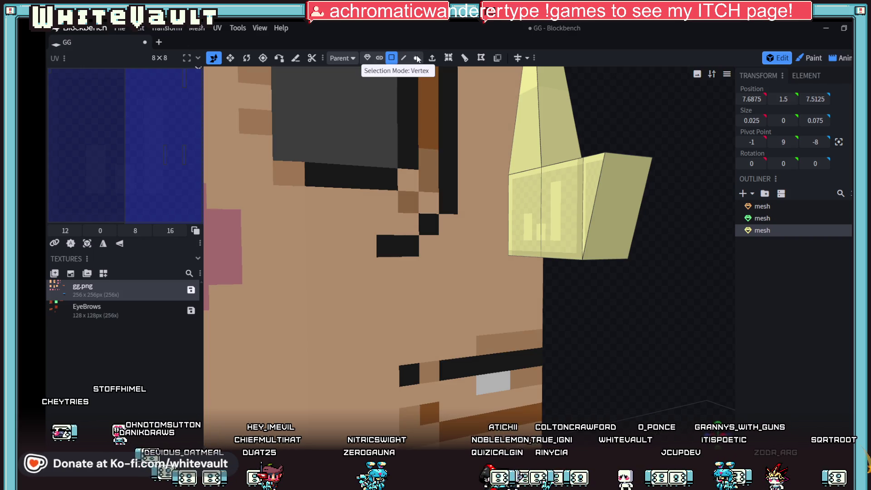
# - Select the vertices along the nose's bottom and left edge, then select the cap brim mesh
pyautogui.click(417, 58)
pyautogui.click(591, 259)
pyautogui.moveTo(653, 276)
pyautogui.mouseDown()
pyautogui.moveTo(485, 256)
pyautogui.moveTo(536, 280)
pyautogui.moveTo(582, 286)
pyautogui.moveTo(524, 220)
pyautogui.mouseUp()
pyautogui.click(482, 249)
pyautogui.click(476, 212)
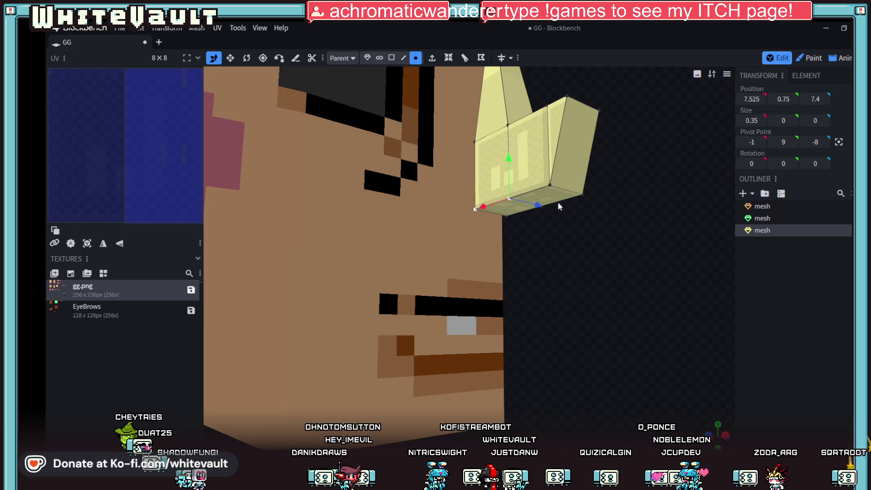
pyautogui.click(509, 198)
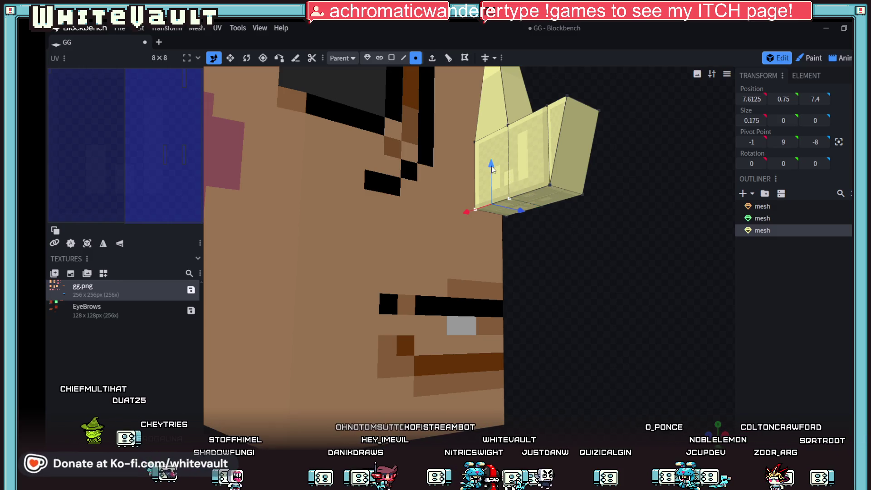
pyautogui.moveTo(584, 245)
pyautogui.mouseDown()
pyautogui.moveTo(587, 270)
pyautogui.moveTo(572, 270)
pyautogui.moveTo(585, 271)
pyautogui.moveTo(541, 280)
pyautogui.moveTo(549, 264)
pyautogui.moveTo(570, 267)
pyautogui.mouseUp()
pyautogui.scroll(-3, 591, 282)
pyautogui.scroll(-2, 574, 288)
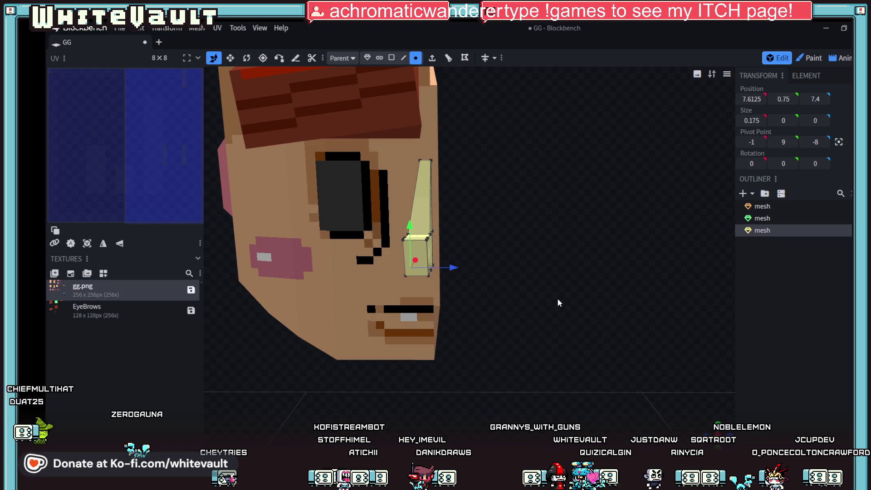
pyautogui.scroll(-2, 557, 297)
pyautogui.scroll(-1, 555, 297)
pyautogui.click(762, 218)
# - In Paint mode sample the brim's red and bucket-fill a brim face solid red
pyautogui.moveTo(527, 274)
pyautogui.mouseDown()
pyautogui.moveTo(541, 306)
pyautogui.moveTo(430, 206)
pyautogui.mouseUp()
pyautogui.scroll(1, 506, 256)
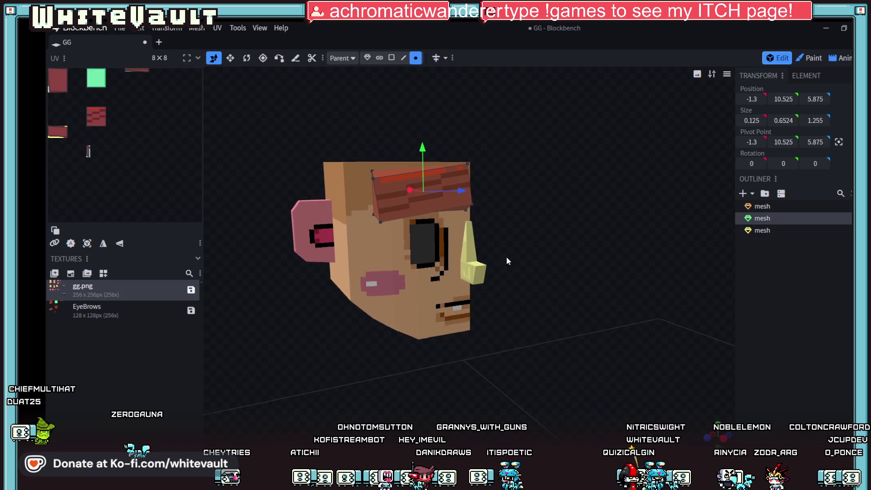
pyautogui.scroll(2, 392, 241)
pyautogui.scroll(3, 489, 203)
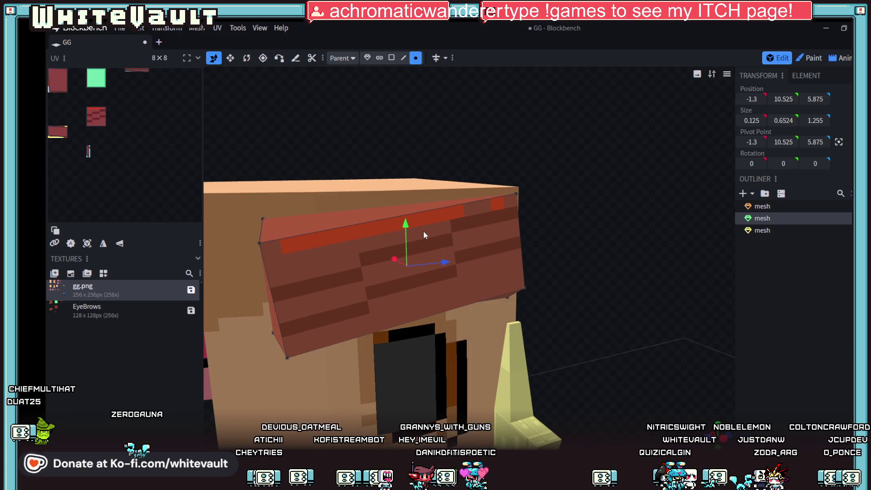
pyautogui.click(812, 59)
pyautogui.scroll(2, 288, 261)
pyautogui.scroll(-2, 291, 238)
pyautogui.click(285, 58)
pyautogui.click(339, 231)
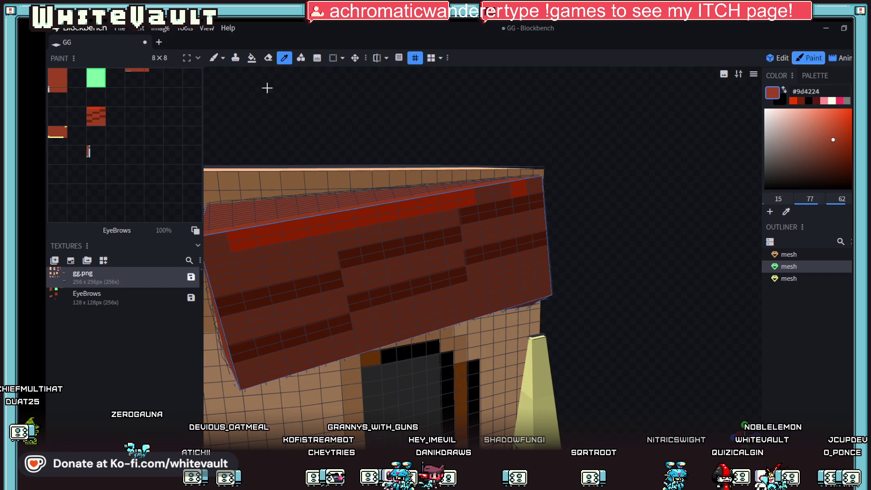
pyautogui.click(252, 57)
pyautogui.click(337, 211)
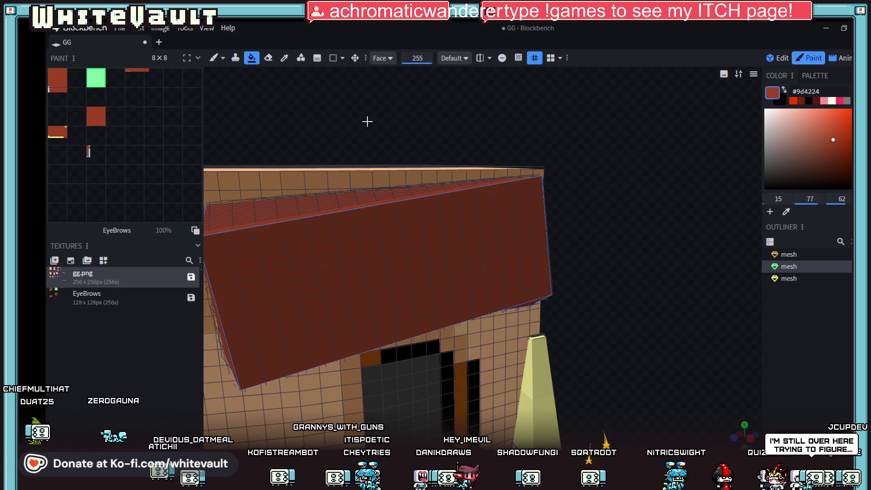
# - Undo the red fill, set the fill mode to Connected Colors, and switch to Aseprite
pyautogui.click(382, 60)
pyautogui.hotkey('ctrl', 'z')
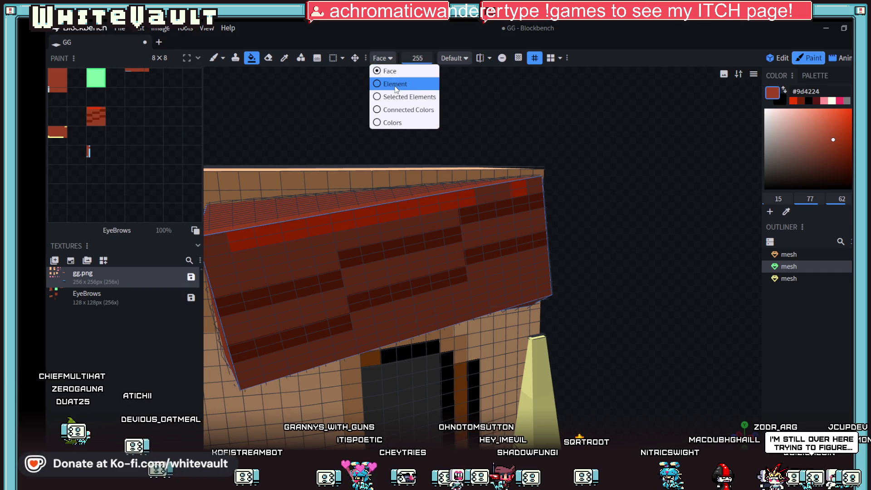
pyautogui.moveTo(507, 197)
pyautogui.mouseDown(button='middle')
pyautogui.moveTo(444, 201)
pyautogui.moveTo(607, 297)
pyautogui.moveTo(578, 274)
pyautogui.moveTo(566, 301)
pyautogui.moveTo(580, 293)
pyautogui.mouseUp(button='middle')
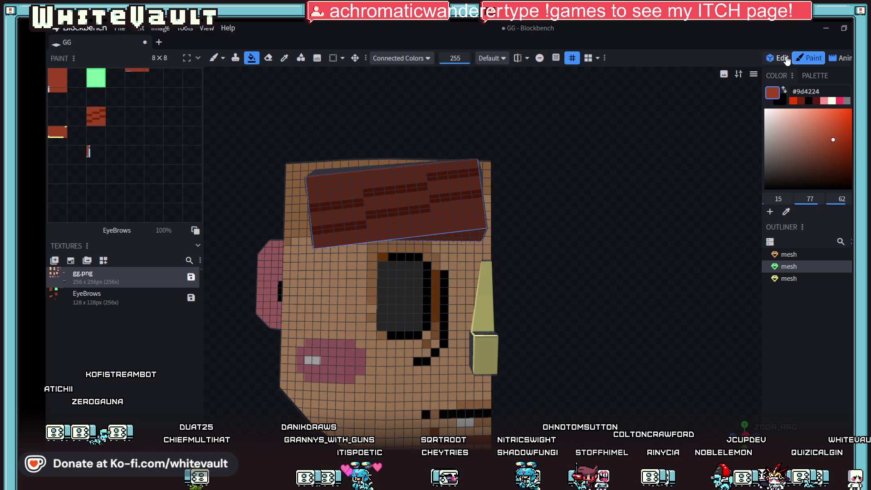
pyautogui.hotkey('alt', 'Tab')
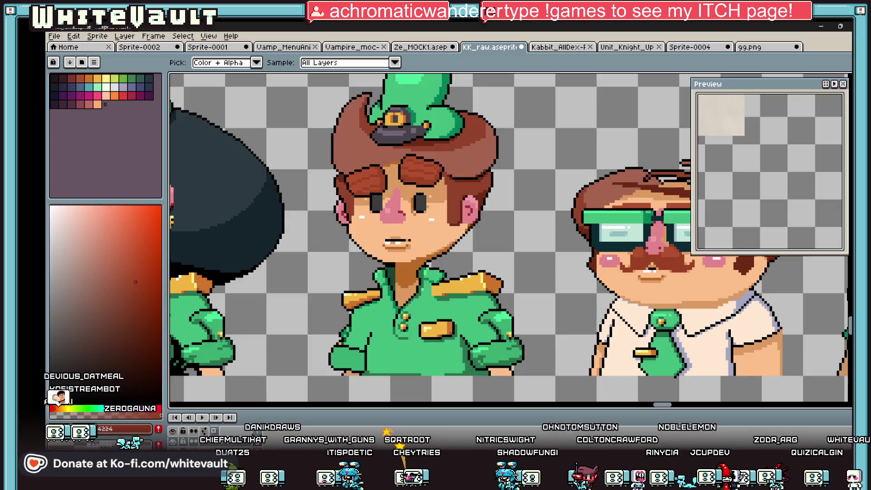
pyautogui.scroll(-1, 520, 260)
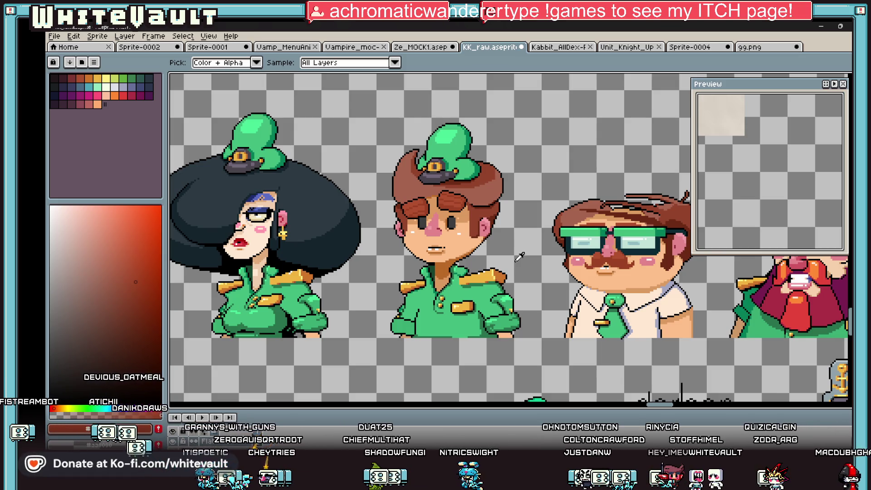
pyautogui.scroll(-2, 509, 135)
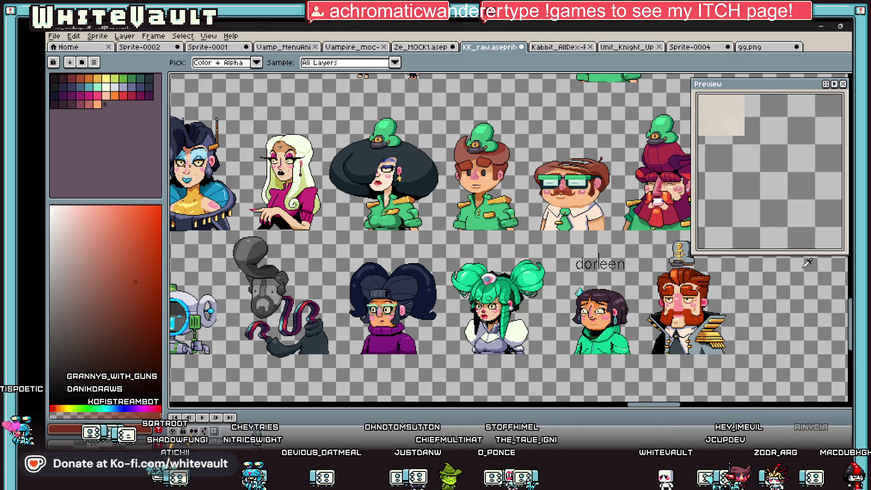
pyautogui.scroll(1, 509, 238)
pyautogui.scroll(1, 509, 239)
pyautogui.scroll(1, 509, 238)
pyautogui.scroll(1, 509, 238)
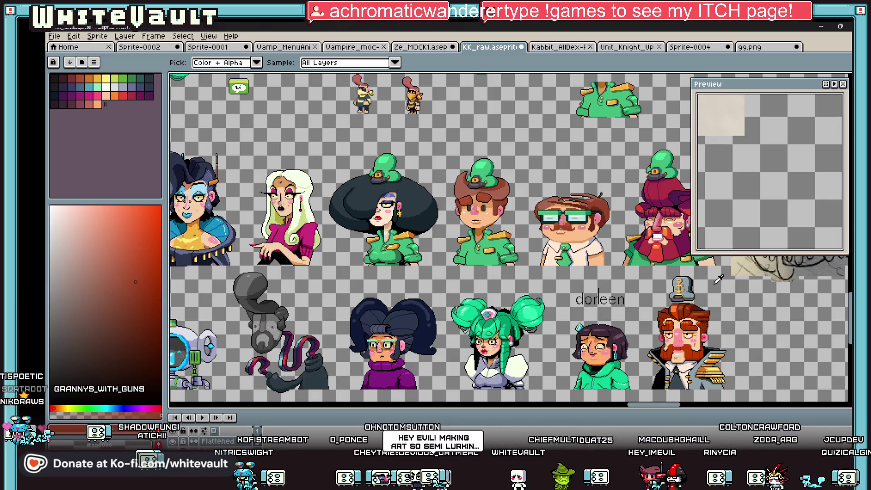
pyautogui.scroll(2, 476, 196)
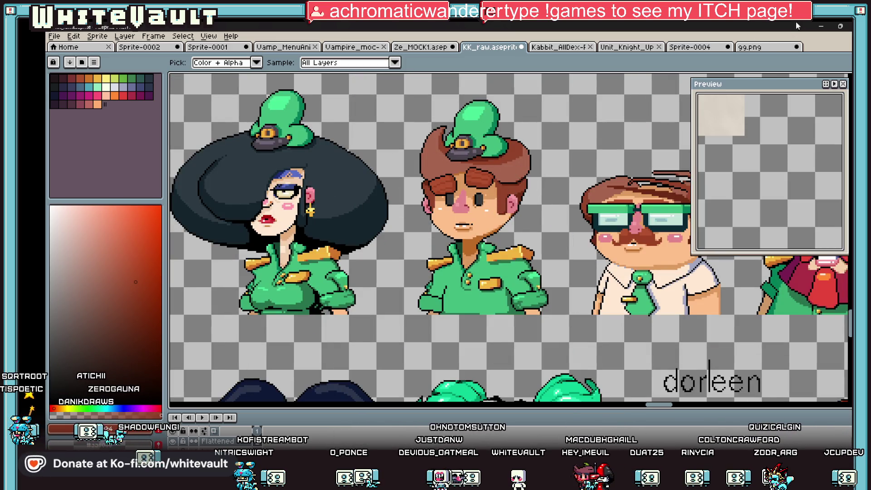
# - Return from the Aseprite reference sheet to the head model in Blockbench
pyautogui.hotkey('alt', 'Tab')
pyautogui.scroll(-3, 580, 332)
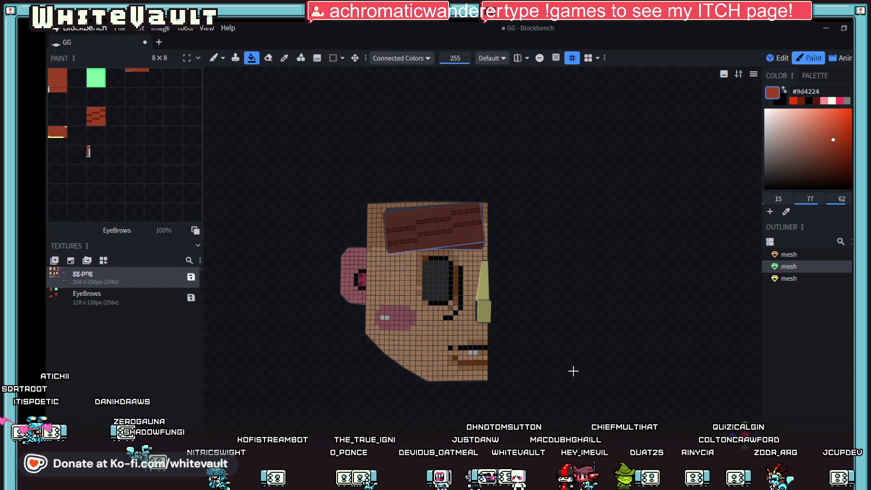
# - Turn the head to face front, then switch over to the Aseprite window
pyautogui.moveTo(537, 353)
pyautogui.mouseDown()
pyautogui.moveTo(516, 372)
pyautogui.moveTo(537, 372)
pyautogui.moveTo(572, 352)
pyautogui.mouseUp()
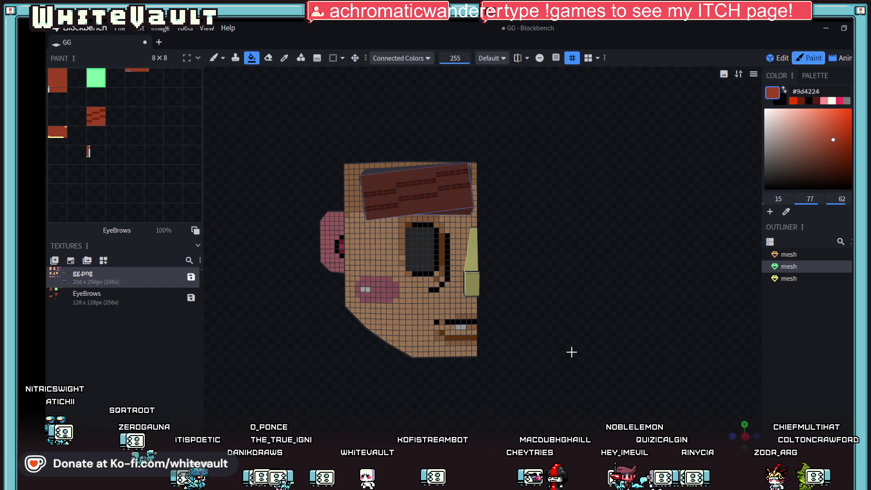
pyautogui.hotkey('alt', 'Tab')
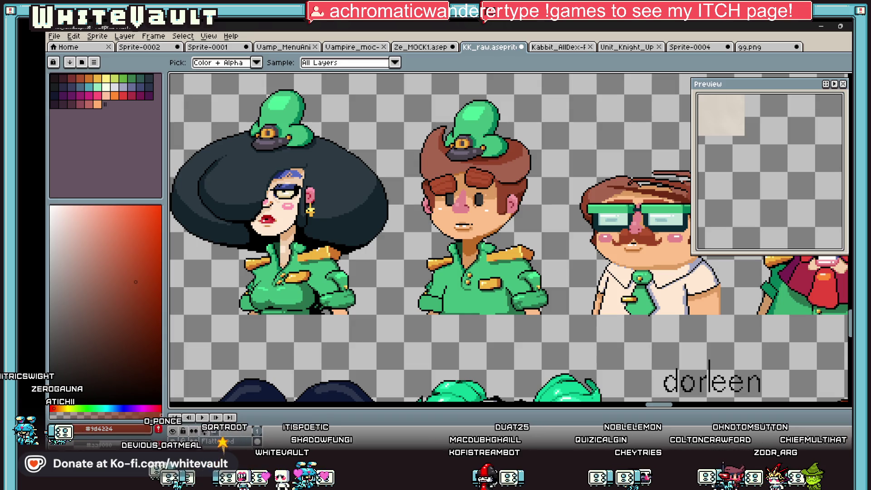
pyautogui.scroll(-1, 449, 376)
pyautogui.scroll(-1, 511, 284)
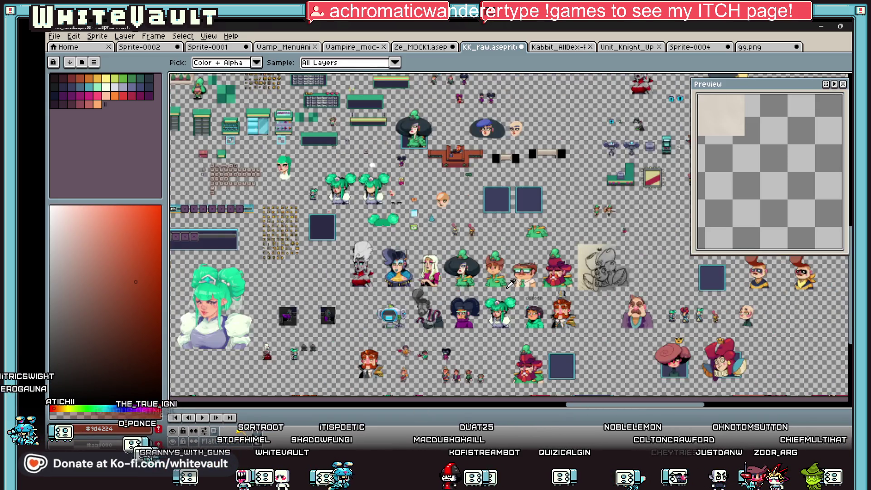
pyautogui.scroll(1, 446, 235)
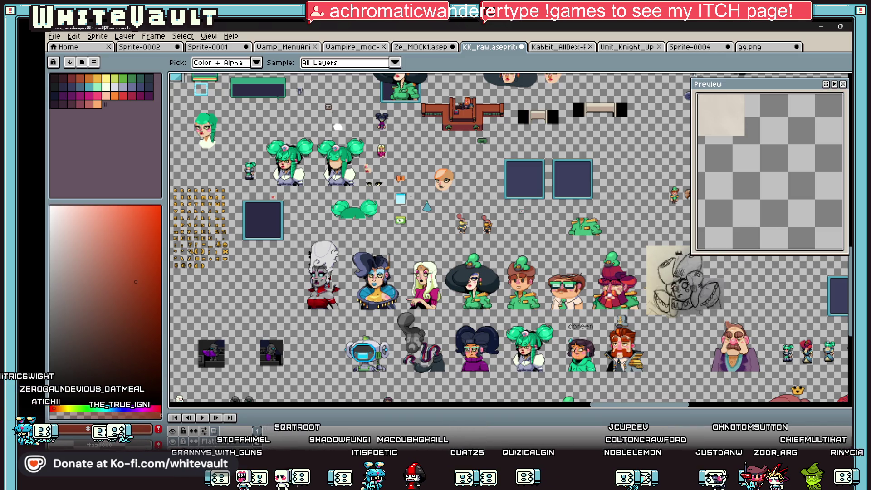
pyautogui.scroll(2, 674, 136)
pyautogui.scroll(2, 674, 102)
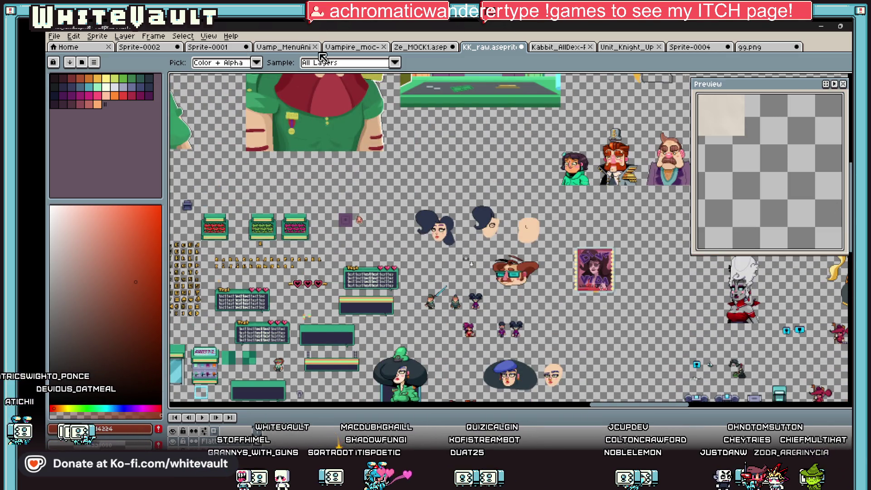
# - Flip through the open sprites to the 99.png eye texture and eyedrop the transparent colour
pyautogui.click(681, 47)
pyautogui.click(629, 47)
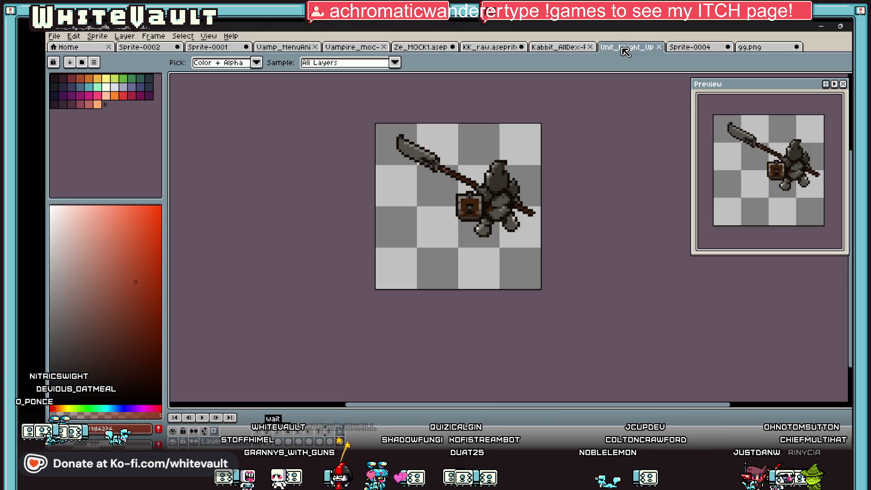
pyautogui.hotkey('ctrl', 'shift', 'Tab')
pyautogui.click(789, 49)
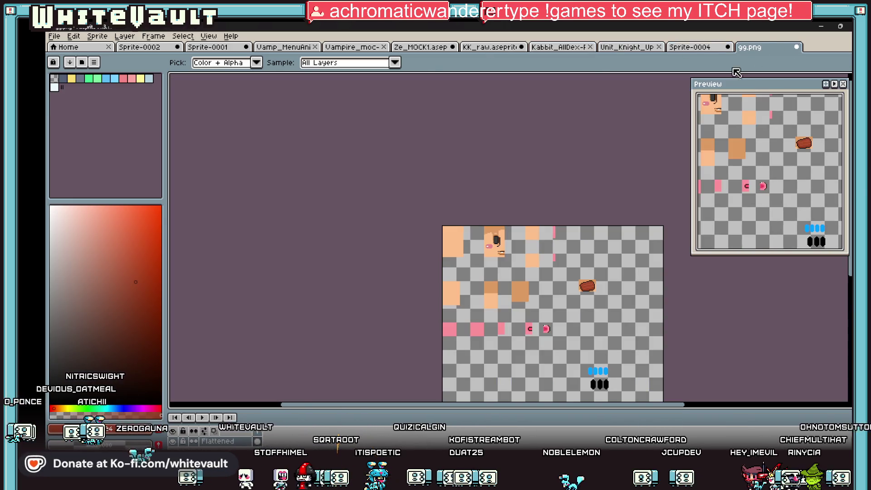
pyautogui.scroll(2, 681, 356)
pyautogui.scroll(1, 609, 345)
pyautogui.click(610, 346)
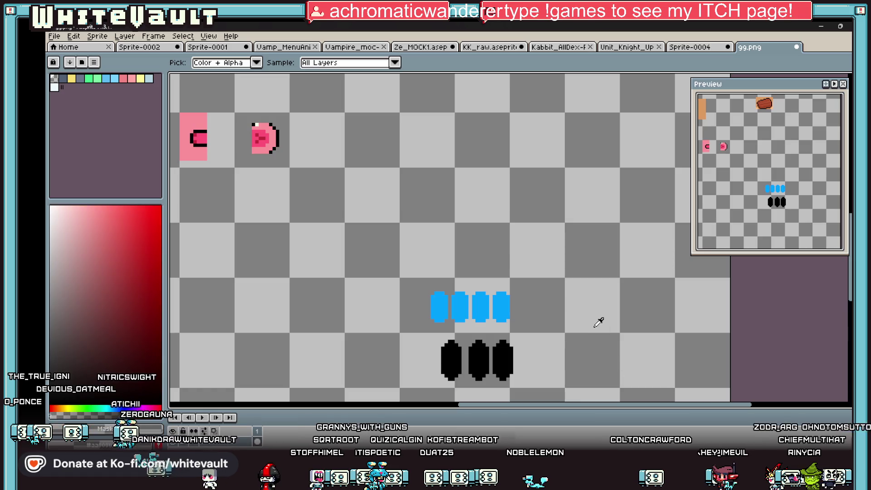
# - Marquee and delete three of the four blue eye shapes, then select the remaining one
pyautogui.press('m')
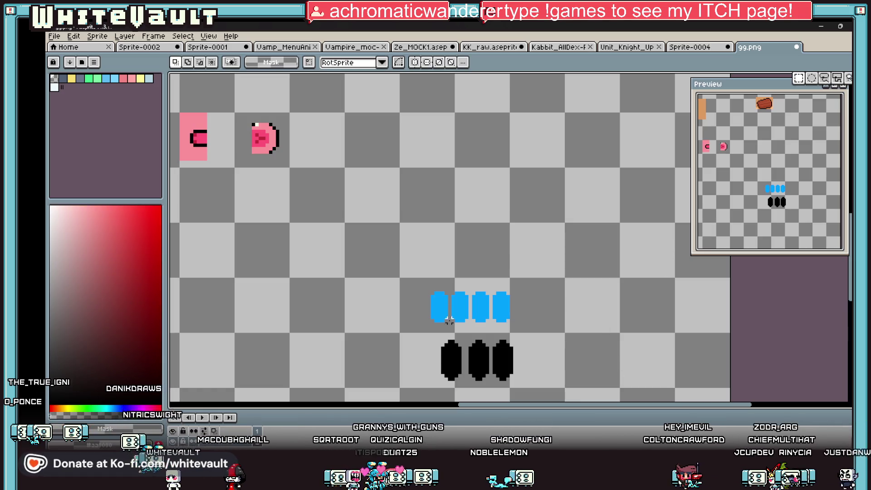
pyautogui.scroll(1, 403, 296)
pyautogui.moveTo(385, 237); pyautogui.dragTo(514, 342)
pyautogui.press('Delete')
pyautogui.moveTo(467, 261)
pyautogui.mouseDown()
pyautogui.moveTo(572, 341)
pyautogui.moveTo(542, 333)
pyautogui.mouseUp()
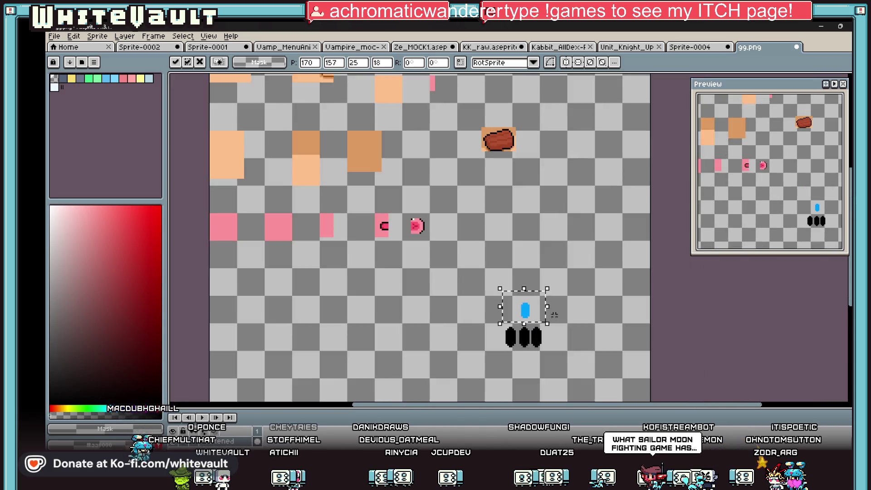
pyautogui.moveTo(543, 334); pyautogui.dragTo(504, 303, button='middle')
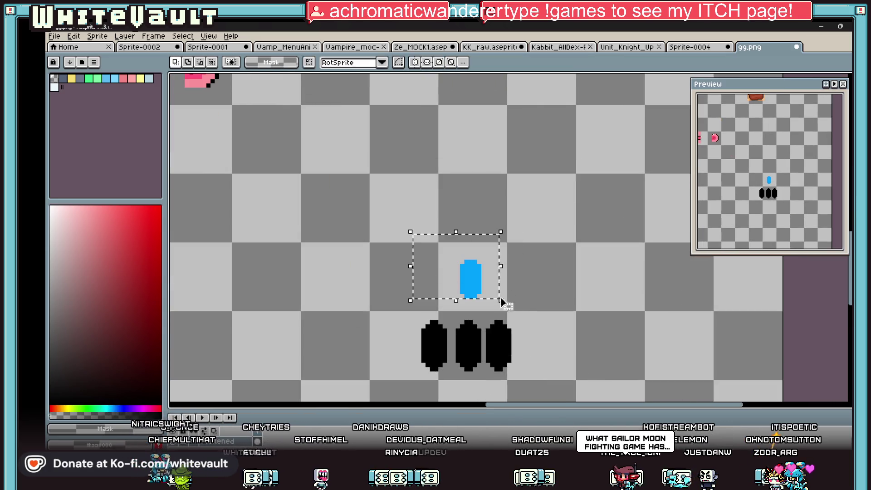
pyautogui.moveTo(419, 320); pyautogui.dragTo(627, 400)
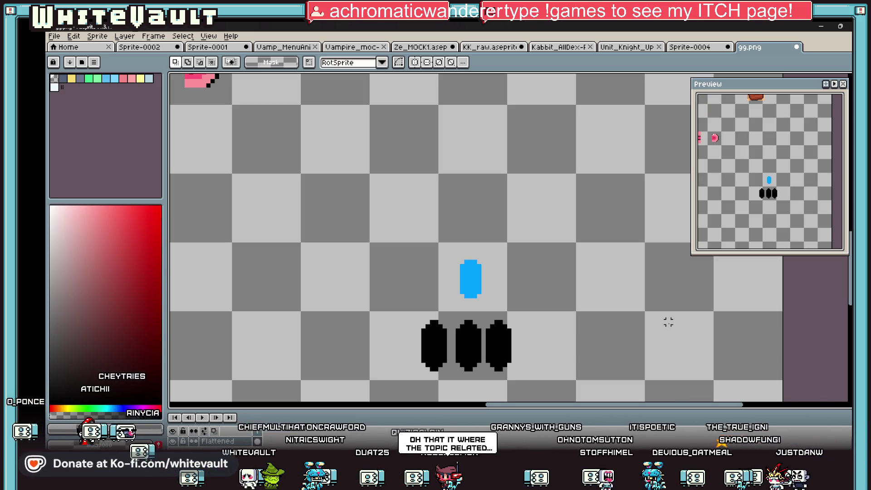
pyautogui.moveTo(439, 200); pyautogui.dragTo(537, 310)
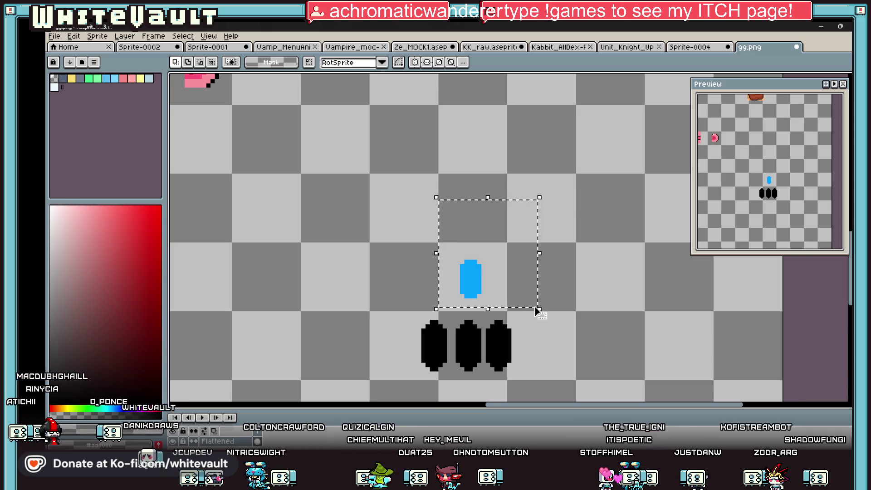
# - Duplicate the blue eye to its left and pencil a black pupil onto the copy
pyautogui.click(469, 282)
pyautogui.scroll(1, 467, 287)
pyautogui.keyDown('ctrl'); pyautogui.moveTo(496, 295); pyautogui.dragTo(467, 292); pyautogui.keyUp('ctrl')
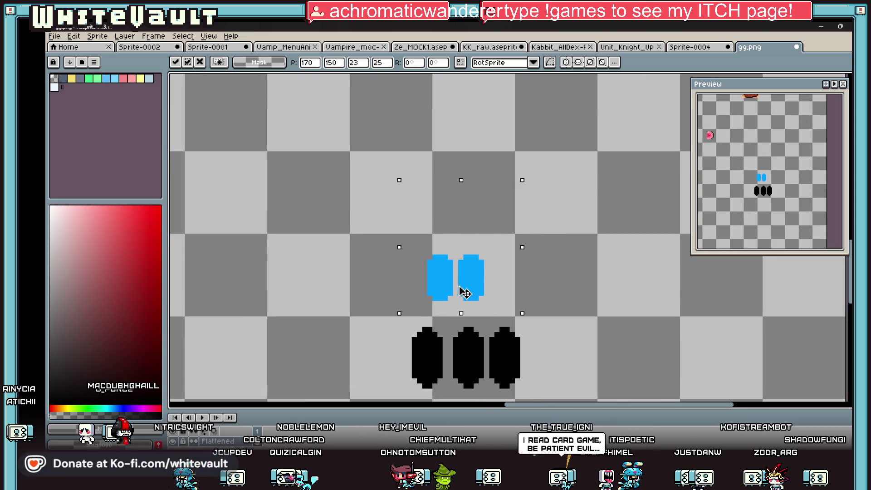
pyautogui.hotkey('ctrl', 'd')
pyautogui.scroll(1, 441, 282)
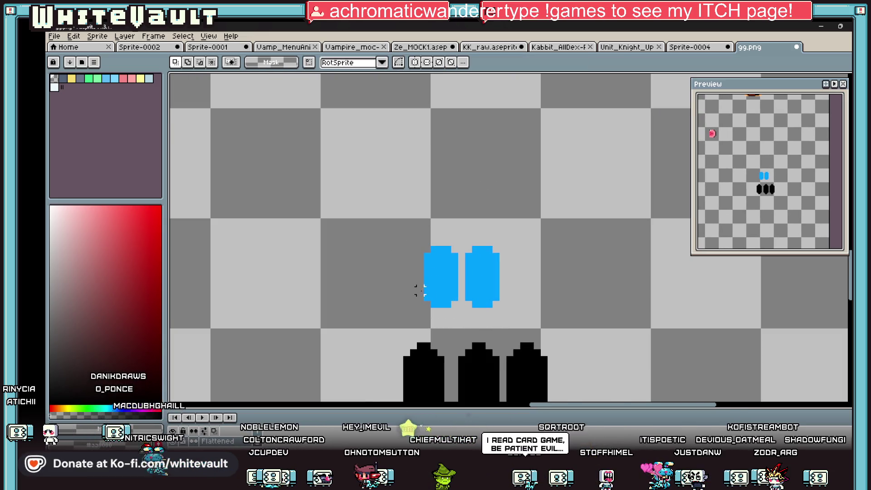
pyautogui.press('b')
pyautogui.scroll(1, 432, 259)
pyautogui.moveTo(433, 264)
pyautogui.mouseDown()
pyautogui.moveTo(460, 291)
pyautogui.moveTo(422, 292)
pyautogui.mouseUp()
pyautogui.keyDown('alt'); pyautogui.click(418, 304); pyautogui.keyUp('alt')
pyautogui.keyDown('alt'); pyautogui.click(432, 291); pyautogui.keyUp('alt')
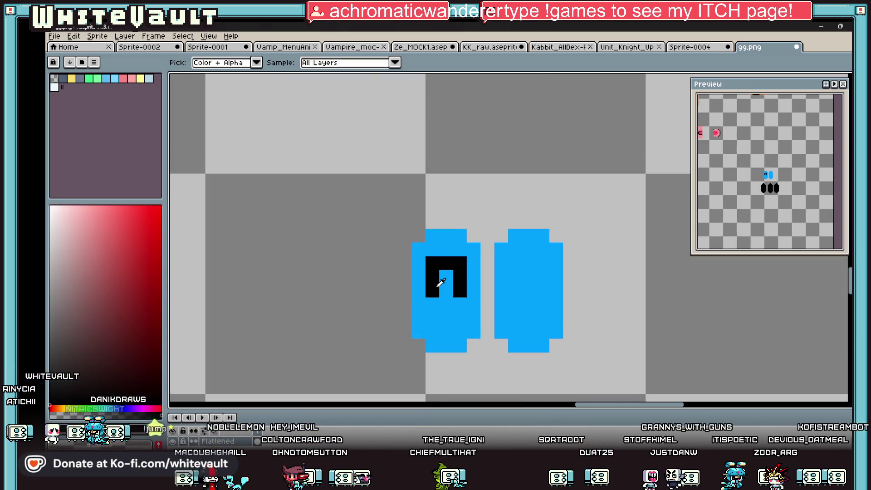
pyautogui.click(447, 304)
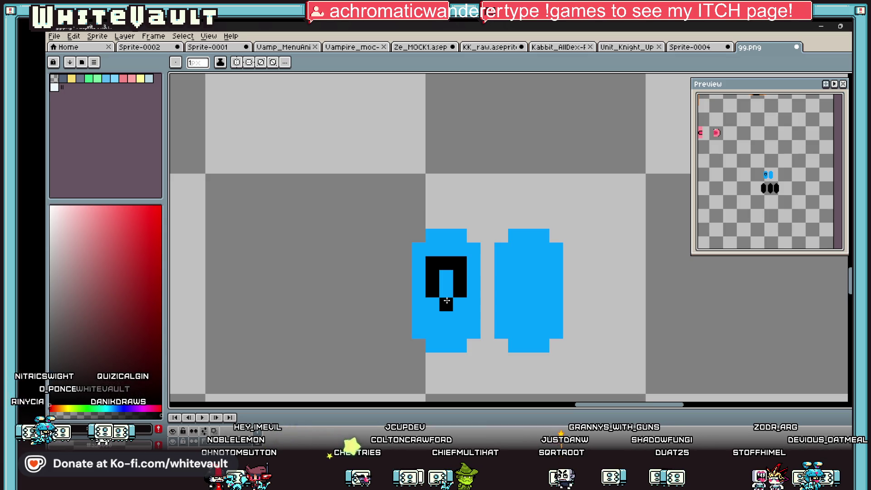
pyautogui.scroll(-4, 501, 289)
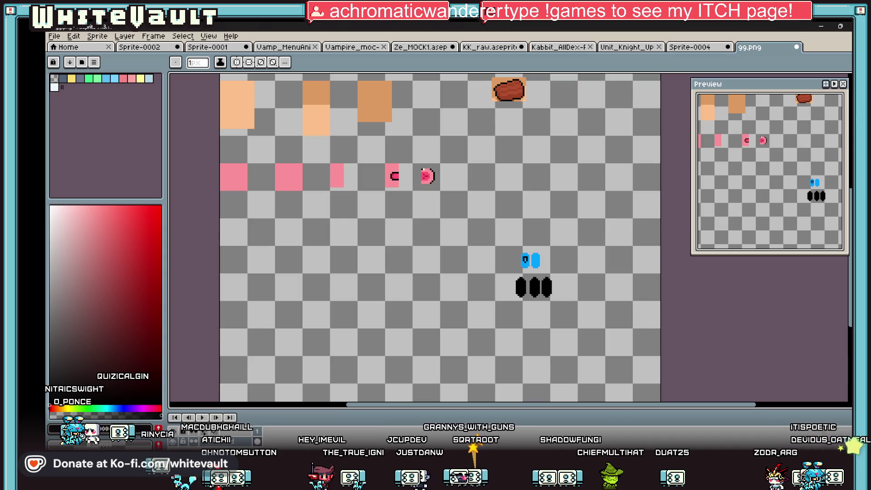
# - Marquee and delete the pupil copy, then bring up the green-hatted Sprite-0004
pyautogui.press('m')
pyautogui.scroll(2, 532, 258)
pyautogui.moveTo(499, 188); pyautogui.dragTo(541, 252)
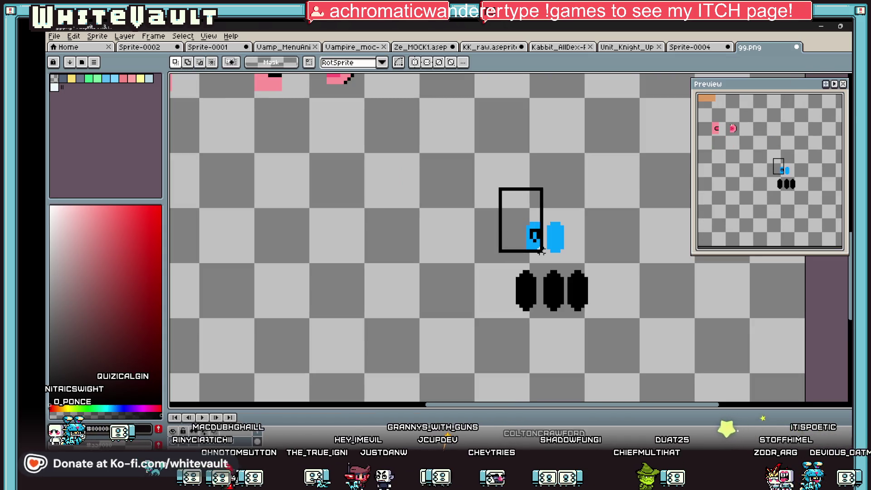
pyautogui.press('Delete')
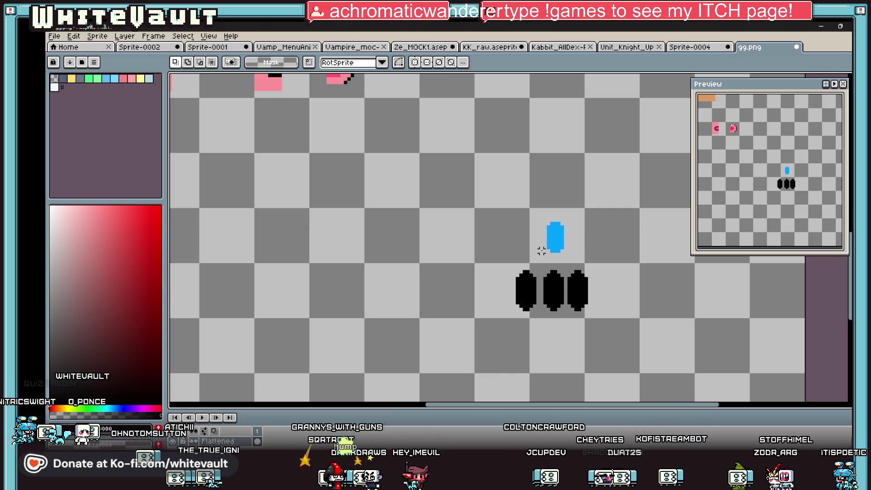
pyautogui.scroll(-2, 432, 196)
pyautogui.scroll(-1, 432, 197)
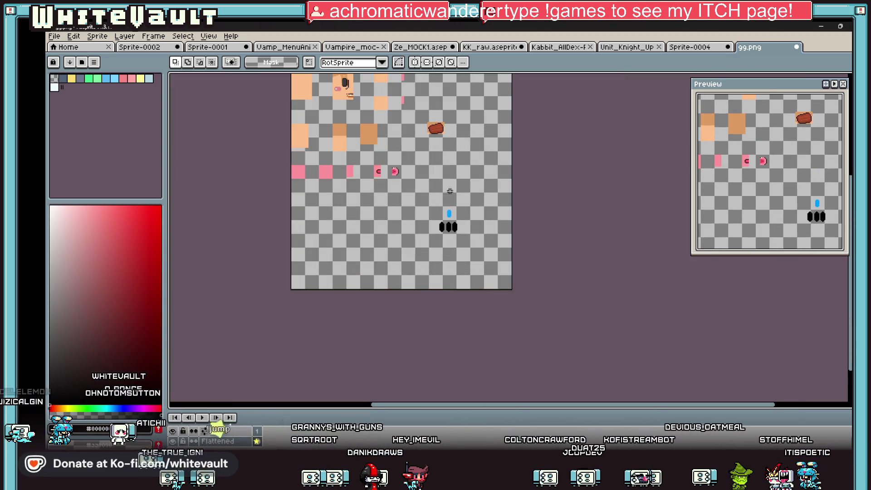
pyautogui.click(702, 49)
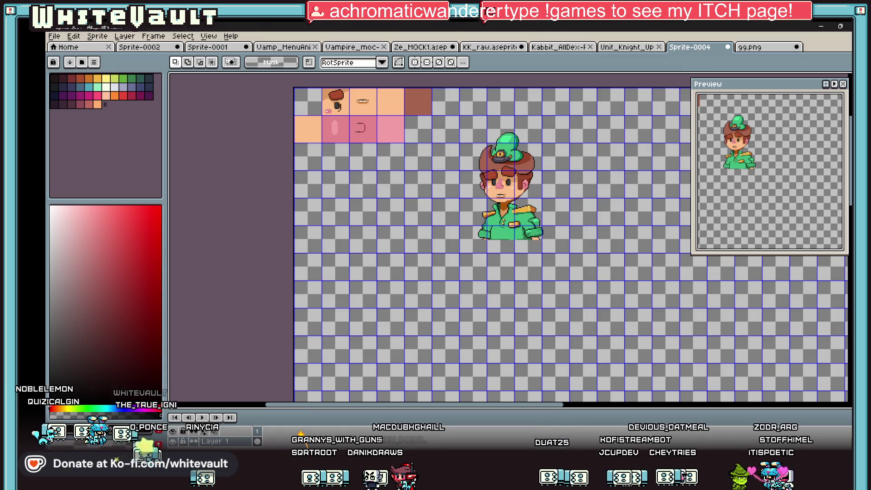
# - Return to the GG head model and orbit it to a three-quarter view
pyautogui.hotkey('alt', 'Tab')
pyautogui.moveTo(493, 336); pyautogui.dragTo(515, 363)
pyautogui.scroll(2, 522, 366)
pyautogui.scroll(1, 538, 413)
pyautogui.moveTo(539, 413); pyautogui.dragTo(538, 415)
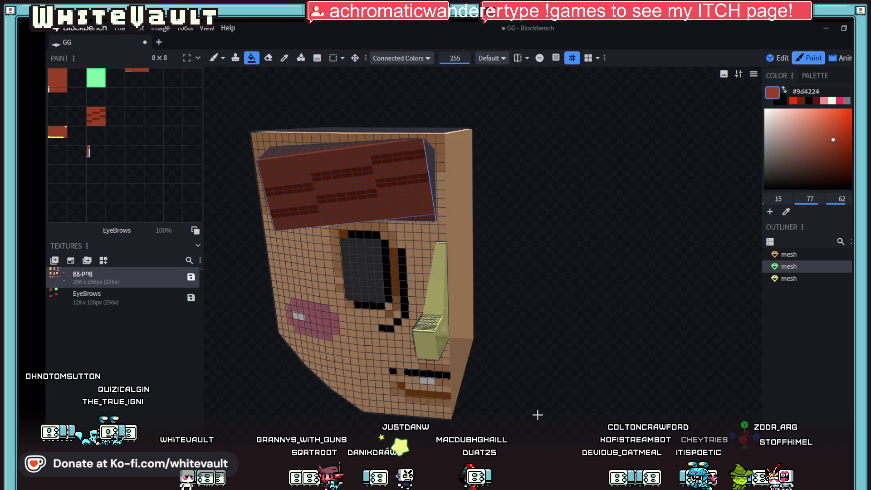
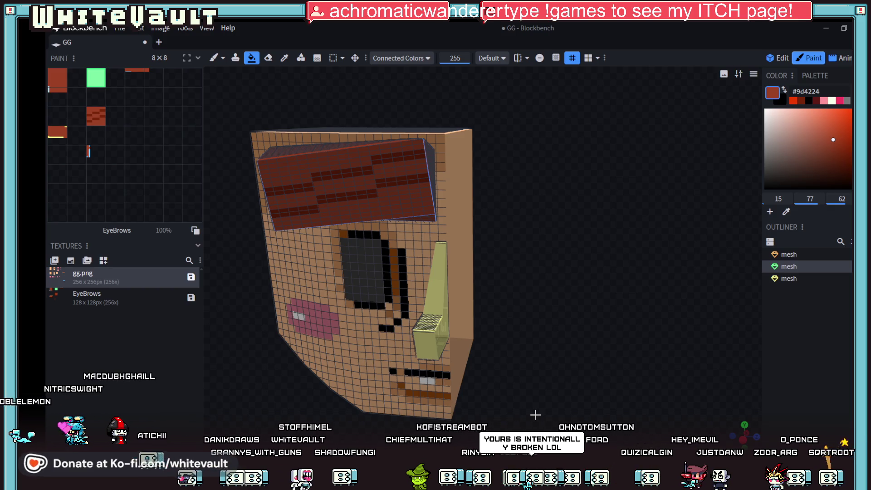
# - Create an extra texture on the model while turning the head toward the viewer
pyautogui.moveTo(559, 402)
pyautogui.mouseDown()
pyautogui.moveTo(633, 370)
pyautogui.moveTo(632, 360)
pyautogui.moveTo(570, 382)
pyautogui.mouseUp()
pyautogui.scroll(2, 570, 381)
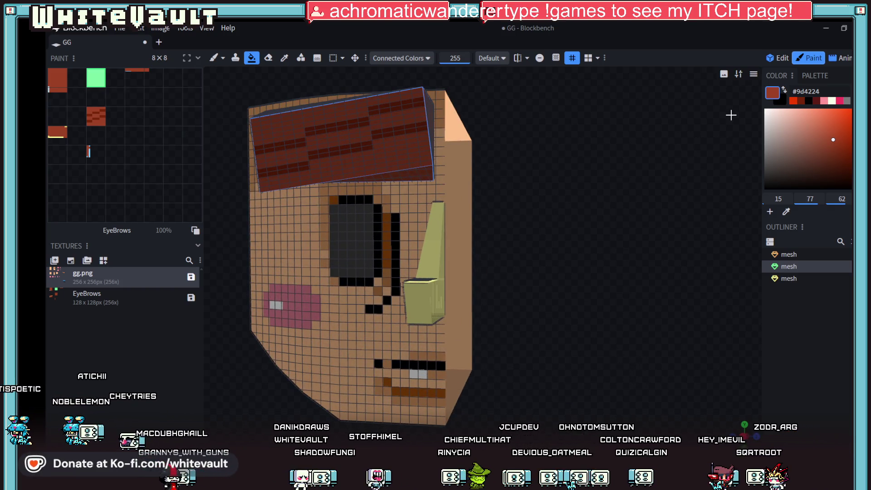
pyautogui.click(54, 261)
pyautogui.click(416, 236)
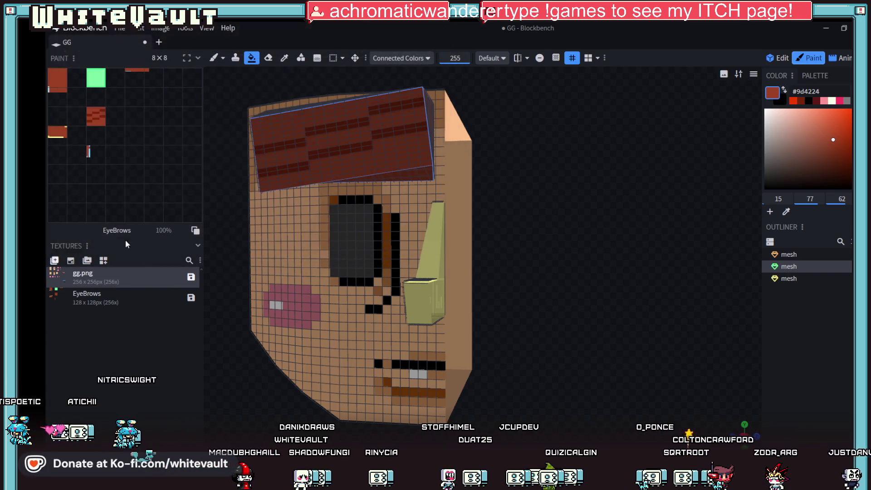
pyautogui.click(70, 260)
pyautogui.click(510, 270)
pyautogui.moveTo(485, 391); pyautogui.dragTo(560, 376)
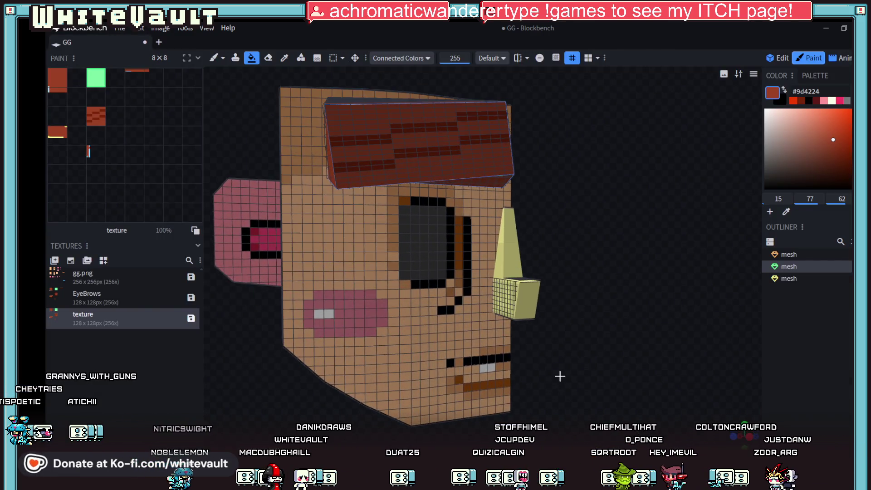
pyautogui.scroll(2, 606, 362)
pyautogui.scroll(2, 622, 361)
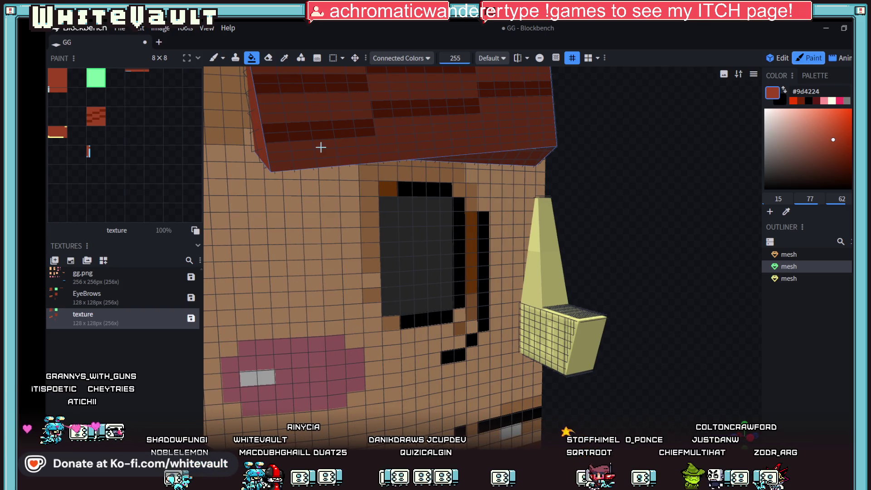
# - Sample the cheek's pink, try filling the nose with it, then delete the extra texture
pyautogui.moveTo(632, 215); pyautogui.dragTo(605, 207)
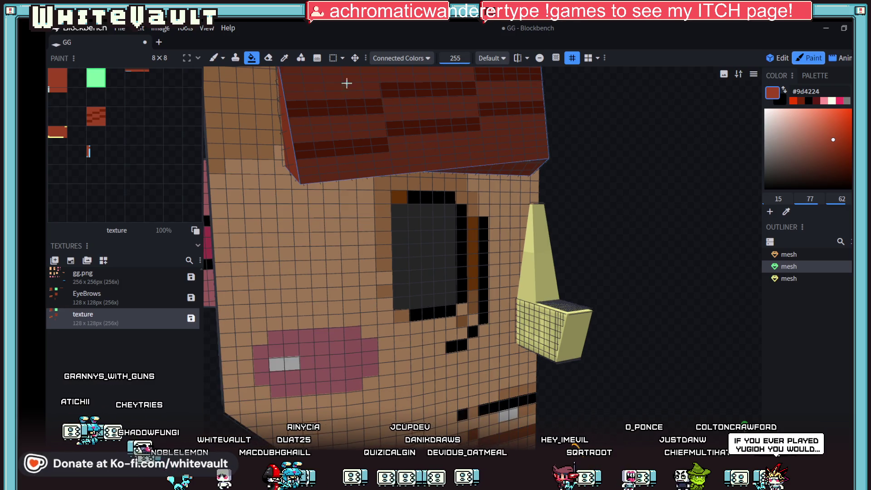
pyautogui.click(284, 58)
pyautogui.click(335, 366)
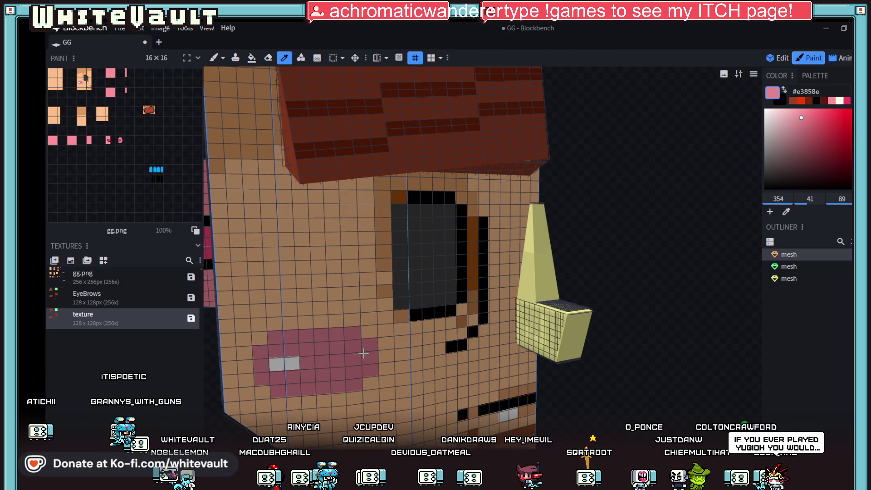
pyautogui.click(252, 57)
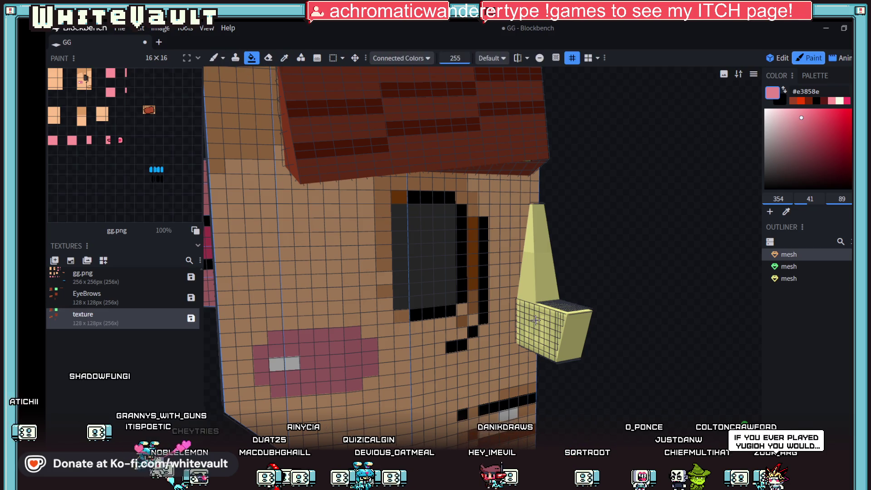
pyautogui.click(220, 364)
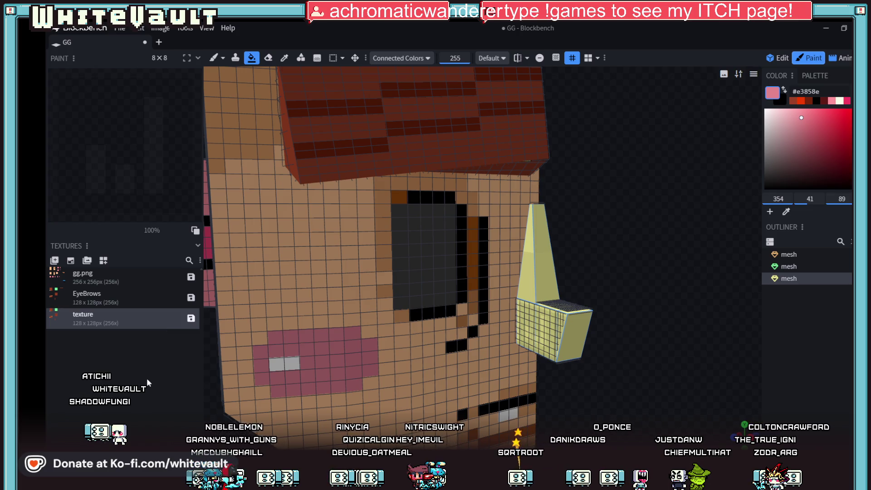
pyautogui.press('Delete')
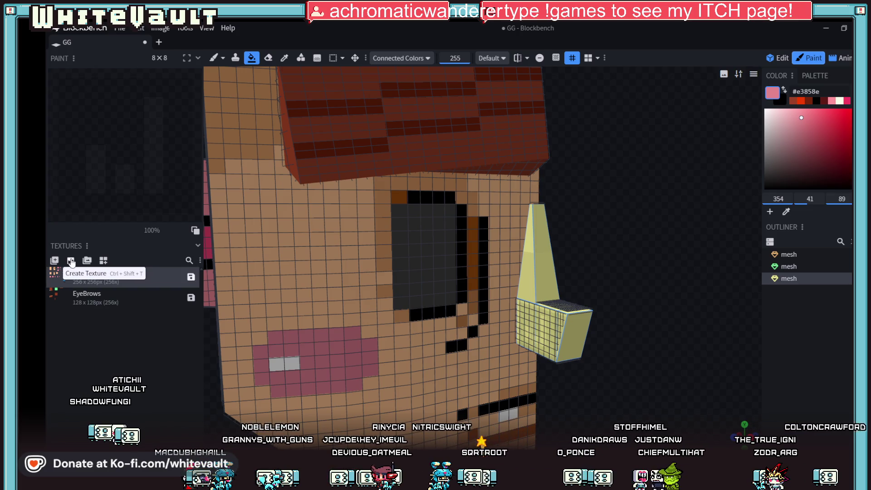
# - Create a new texture for the nose and fill its faces pink
pyautogui.click(72, 261)
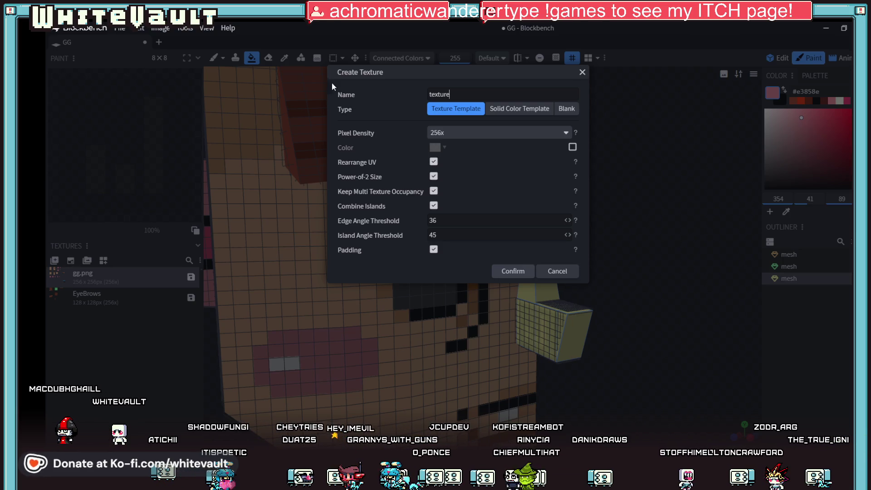
pyautogui.click(518, 273)
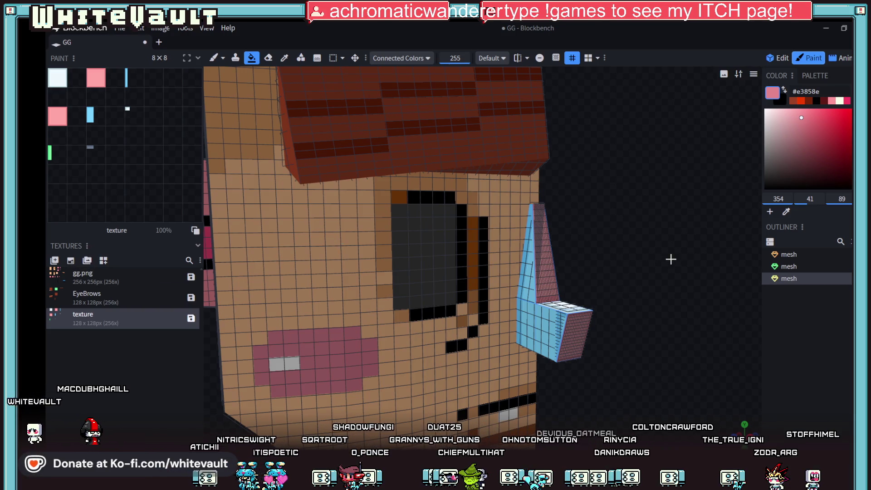
pyautogui.click(533, 338)
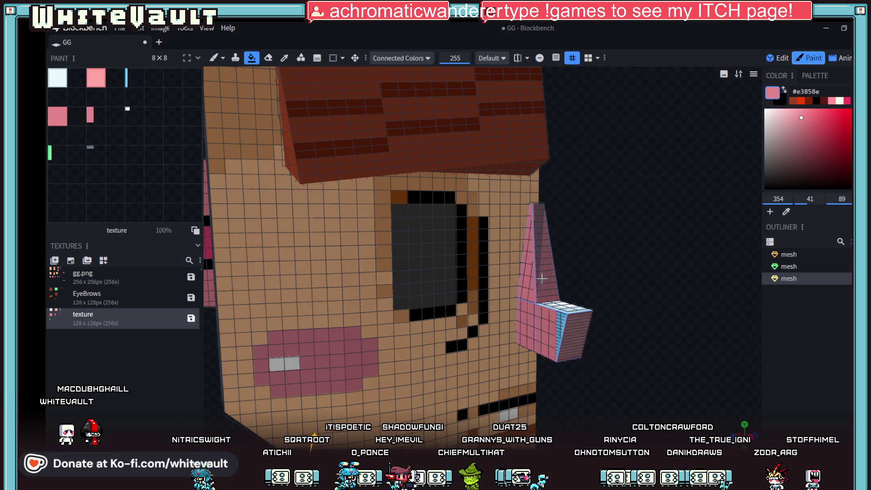
# - Set fill mode to Face, check the nose in profile and move to Edit mode
pyautogui.moveTo(671, 370); pyautogui.dragTo(631, 362)
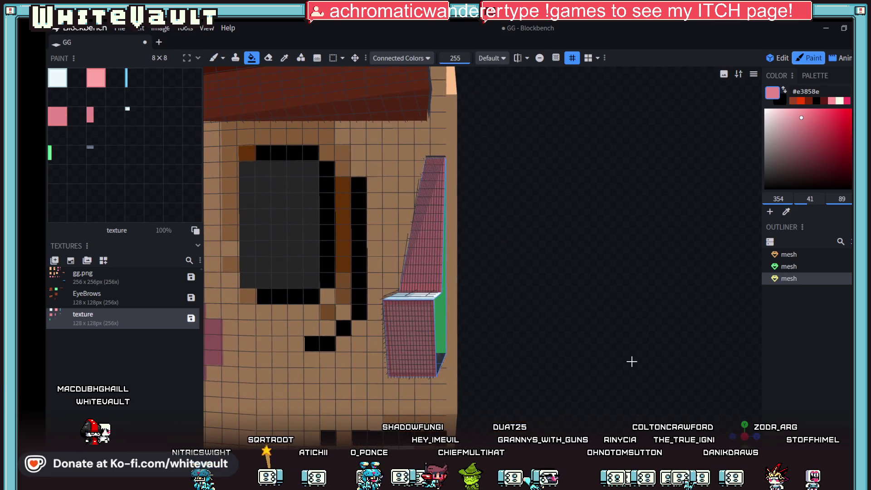
pyautogui.click(399, 58)
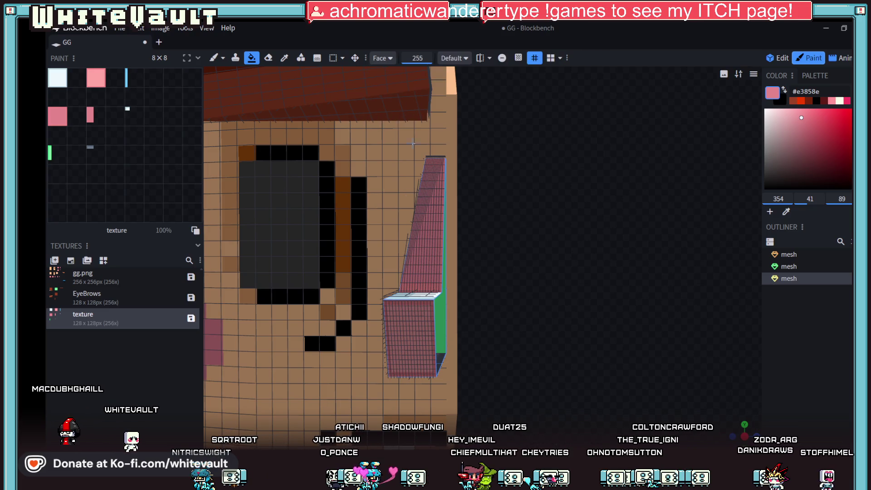
pyautogui.moveTo(606, 353); pyautogui.dragTo(579, 343)
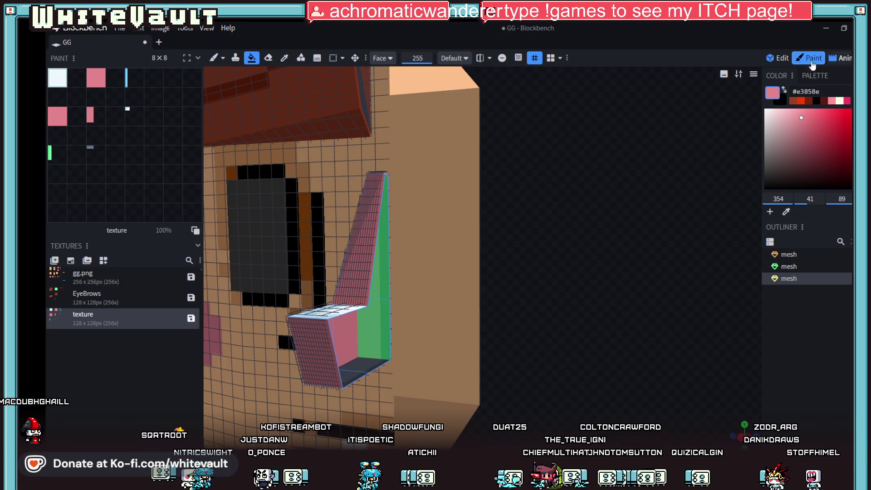
pyautogui.click(776, 58)
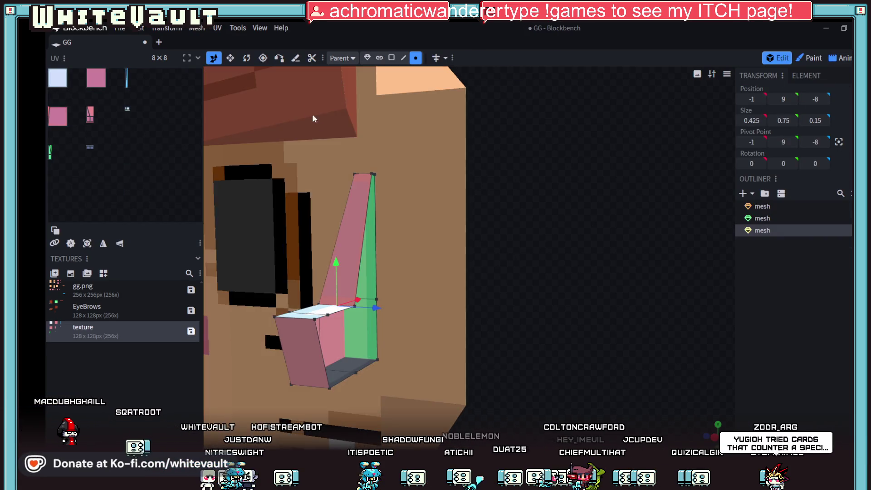
# - Delete the nose's green side face in Face selection mode and return to Paint mode
pyautogui.click(392, 57)
pyautogui.click(371, 285)
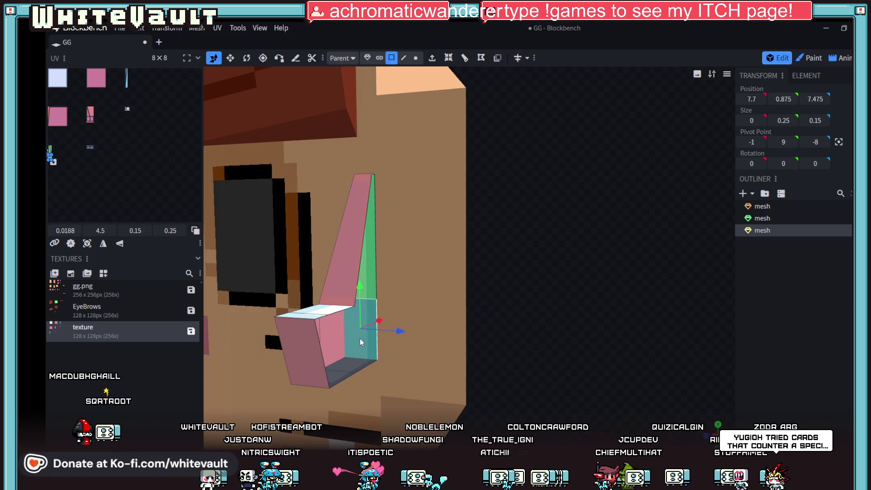
pyautogui.press('Delete')
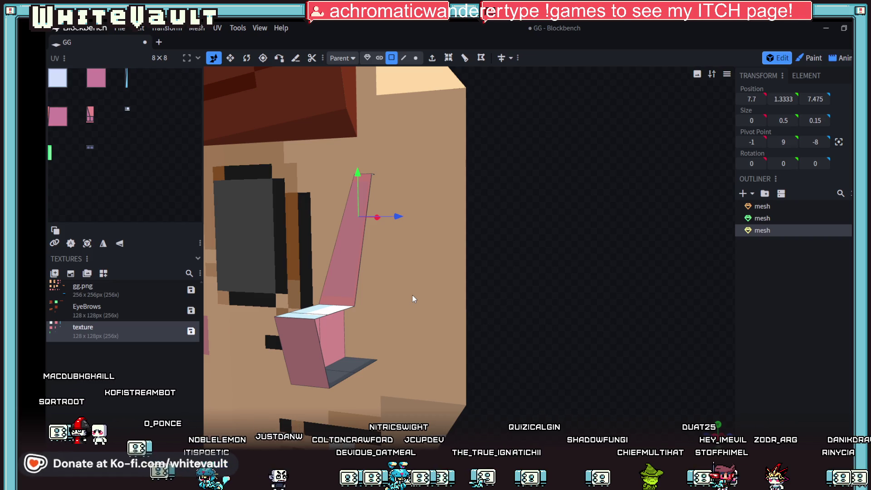
pyautogui.moveTo(413, 295)
pyautogui.mouseDown()
pyautogui.moveTo(592, 336)
pyautogui.moveTo(605, 348)
pyautogui.moveTo(587, 321)
pyautogui.moveTo(592, 335)
pyautogui.mouseUp()
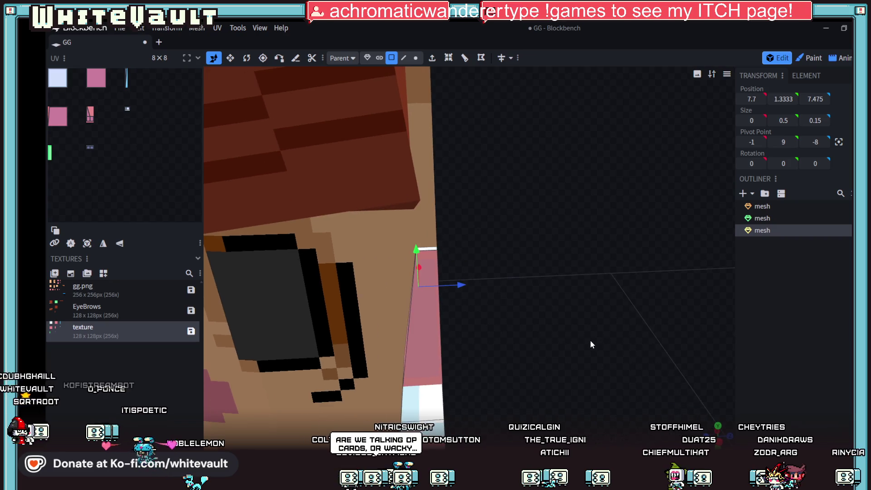
pyautogui.click(810, 57)
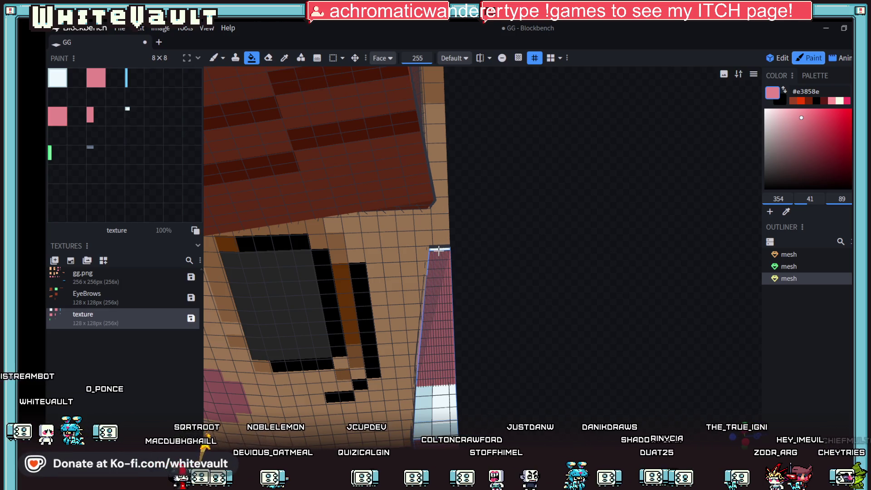
# - Paint the nose pink, then brush lighter pink highlight pixels onto the nose block
pyautogui.moveTo(452, 242)
pyautogui.mouseDown()
pyautogui.moveTo(519, 281)
pyautogui.moveTo(547, 232)
pyautogui.mouseUp()
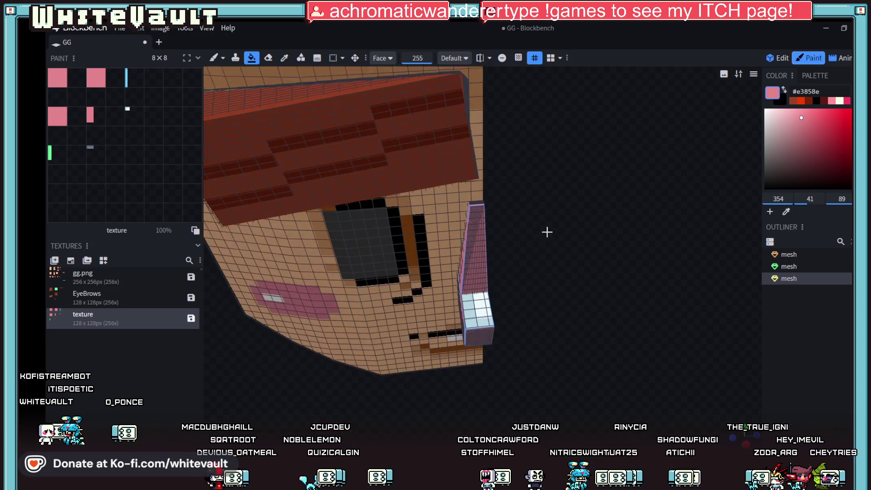
pyautogui.click(467, 309)
pyautogui.scroll(3, 551, 356)
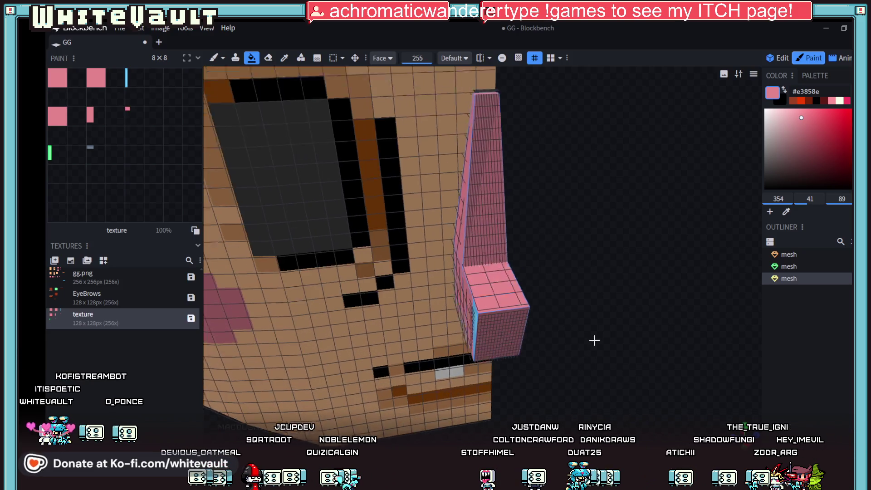
pyautogui.moveTo(592, 340); pyautogui.dragTo(710, 194)
pyautogui.click(834, 100)
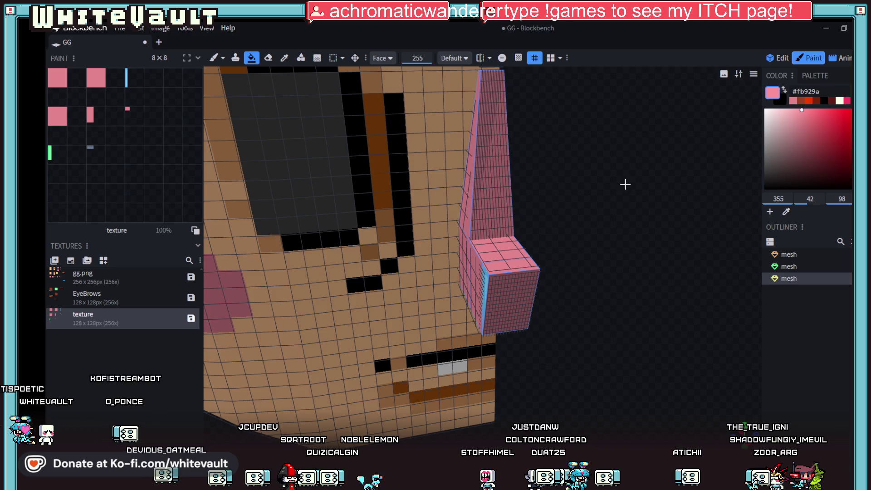
pyautogui.scroll(2, 615, 214)
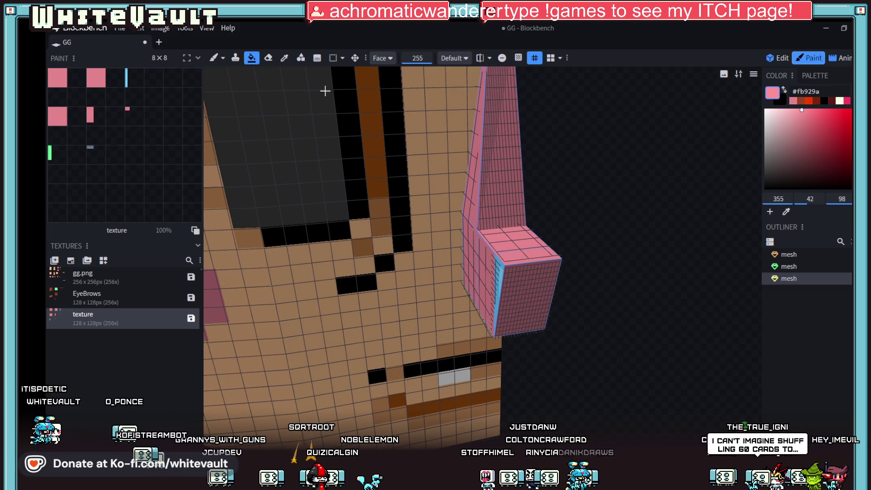
pyautogui.click(213, 57)
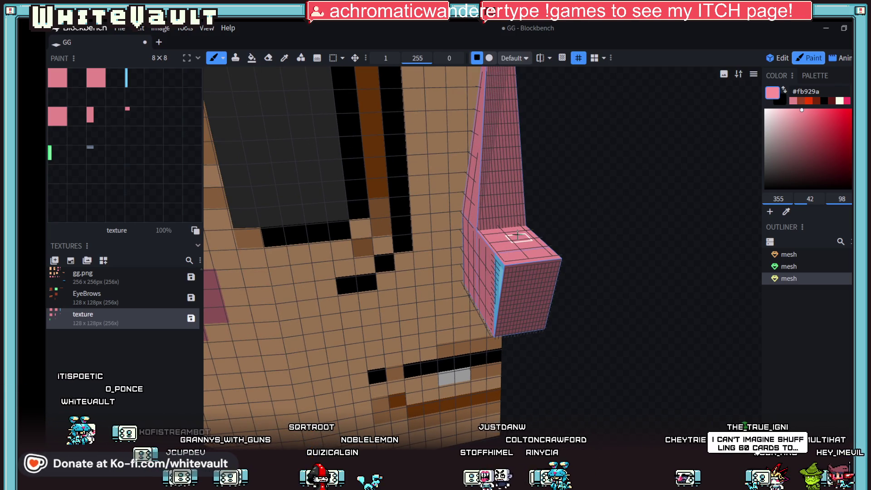
pyautogui.moveTo(517, 236)
pyautogui.mouseDown()
pyautogui.moveTo(616, 286)
pyautogui.moveTo(633, 271)
pyautogui.mouseUp()
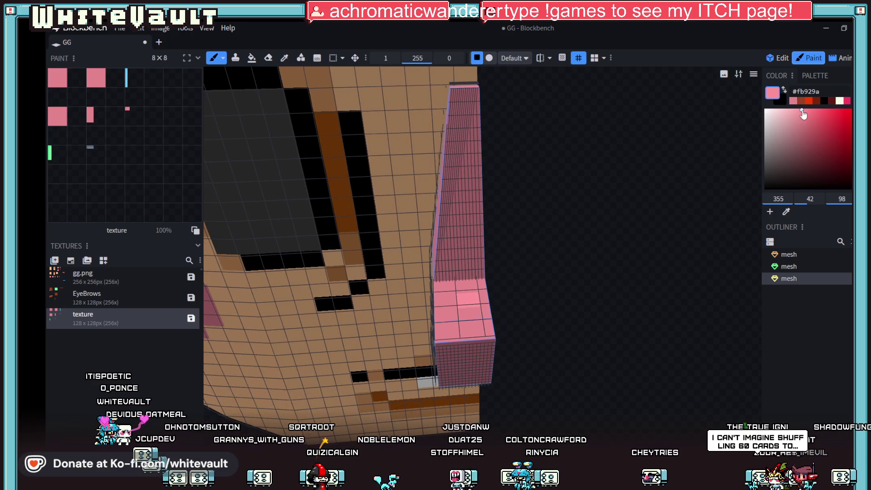
pyautogui.moveTo(803, 114); pyautogui.dragTo(801, 116)
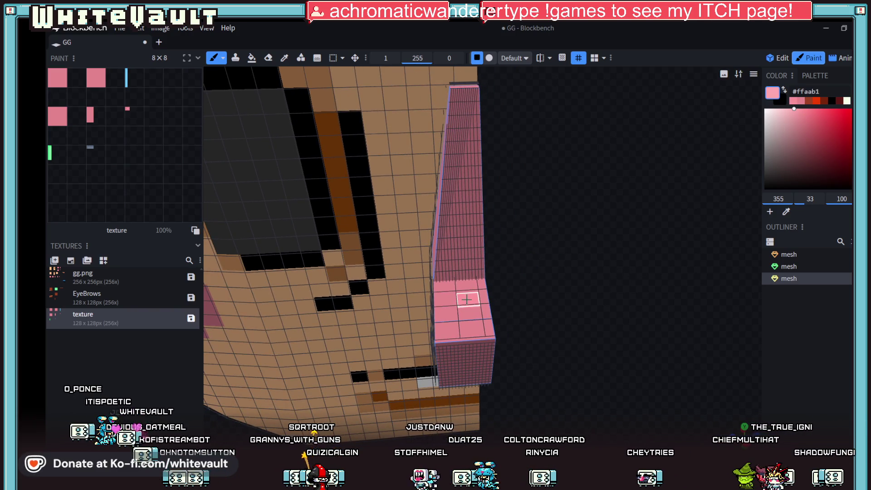
pyautogui.moveTo(467, 300); pyautogui.dragTo(477, 317)
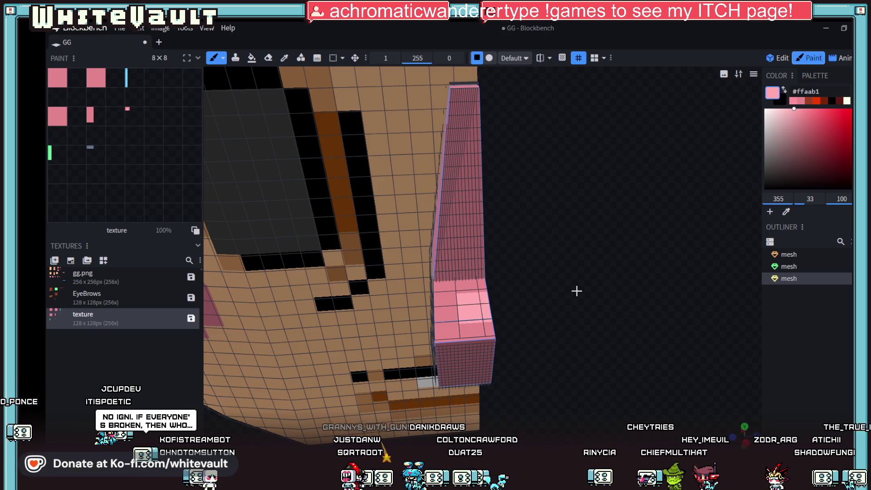
# - Sample the nose block's pink and bucket-fill its blue strip the same pink
pyautogui.moveTo(576, 292)
pyautogui.mouseDown()
pyautogui.moveTo(599, 298)
pyautogui.moveTo(642, 351)
pyautogui.moveTo(608, 333)
pyautogui.mouseUp()
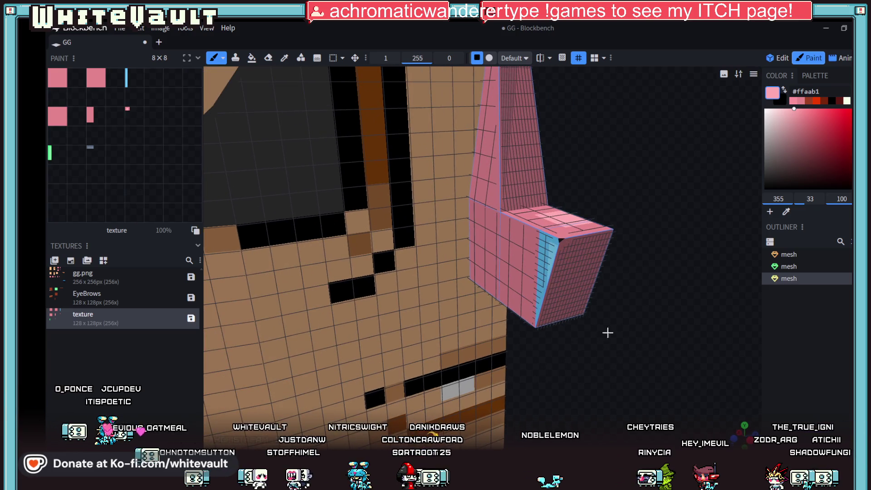
pyautogui.click(287, 63)
pyautogui.click(485, 232)
pyautogui.click(252, 57)
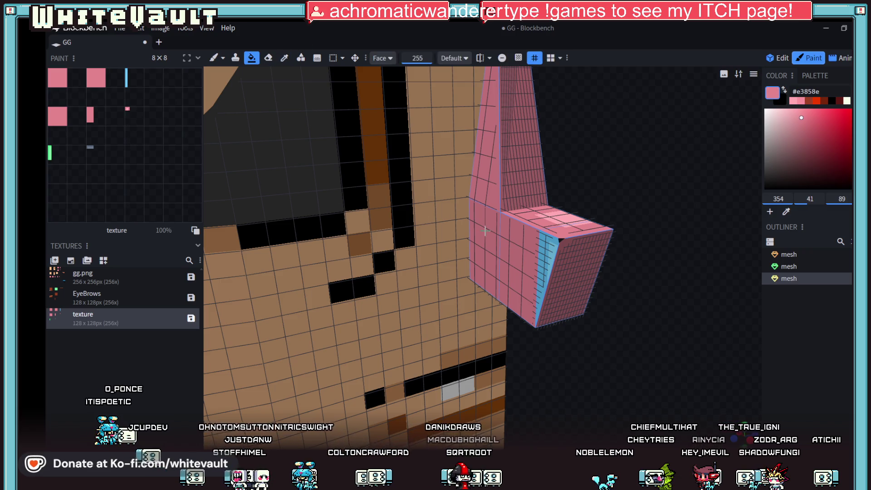
pyautogui.click(548, 249)
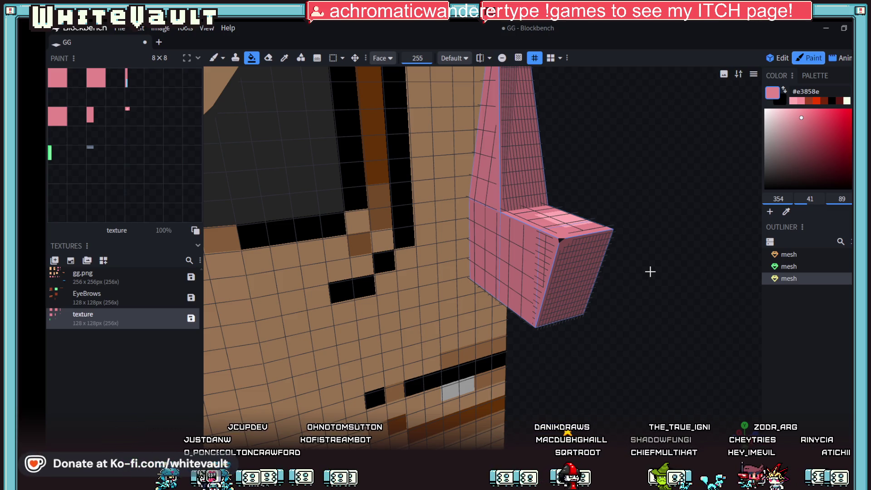
pyautogui.moveTo(621, 294)
pyautogui.mouseDown()
pyautogui.moveTo(630, 318)
pyautogui.moveTo(588, 331)
pyautogui.moveTo(590, 313)
pyautogui.moveTo(557, 339)
pyautogui.moveTo(570, 277)
pyautogui.moveTo(610, 236)
pyautogui.mouseUp()
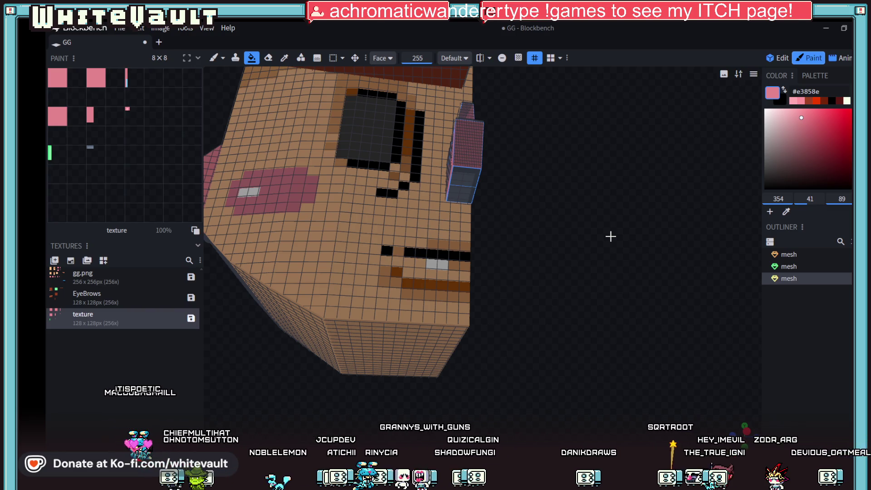
# - Inspect the nose underside, ready the Color Picker and Paint Bucket, and return to front view
pyautogui.moveTo(576, 178)
pyautogui.mouseDown()
pyautogui.moveTo(570, 206)
pyautogui.moveTo(560, 202)
pyautogui.moveTo(586, 228)
pyautogui.moveTo(602, 215)
pyautogui.mouseUp()
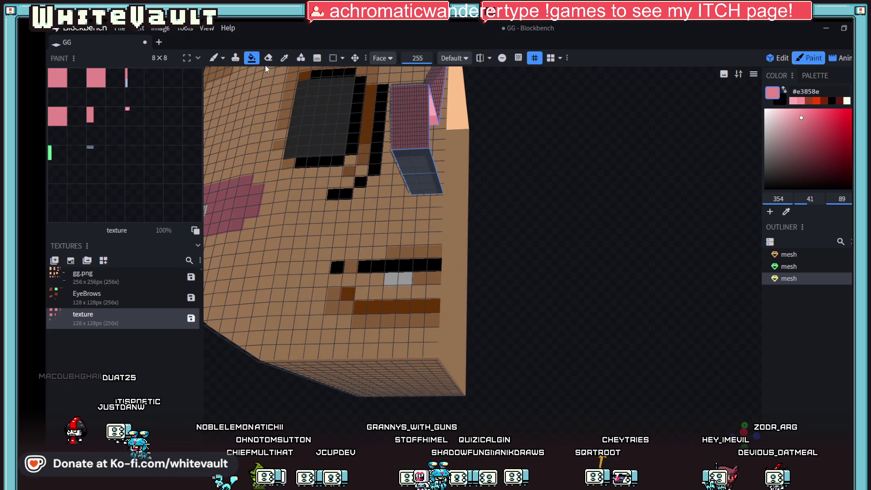
pyautogui.click(284, 58)
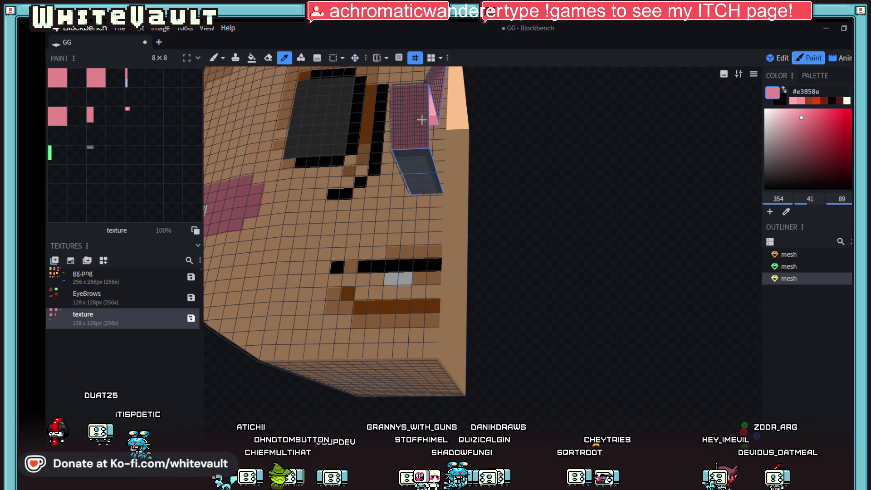
pyautogui.click(251, 58)
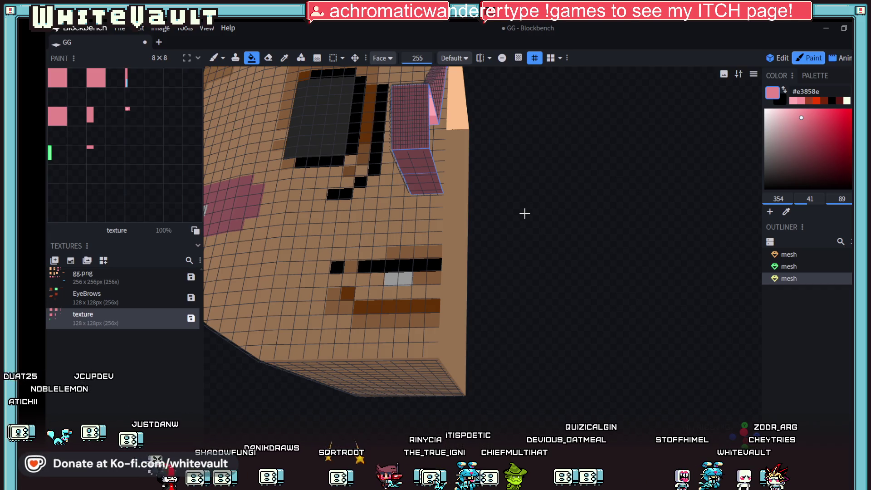
pyautogui.moveTo(549, 234)
pyautogui.mouseDown()
pyautogui.moveTo(575, 276)
pyautogui.moveTo(546, 276)
pyautogui.mouseUp()
pyautogui.scroll(-2, 570, 259)
pyautogui.scroll(2, 575, 265)
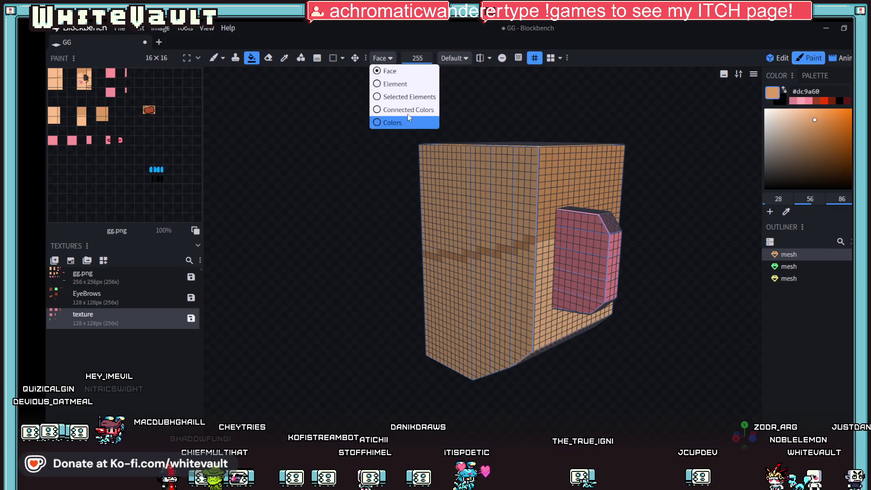
# - Undo an over-wide skin fill on the head and set fill mode to Connected Colors
pyautogui.click(402, 98)
pyautogui.click(488, 161)
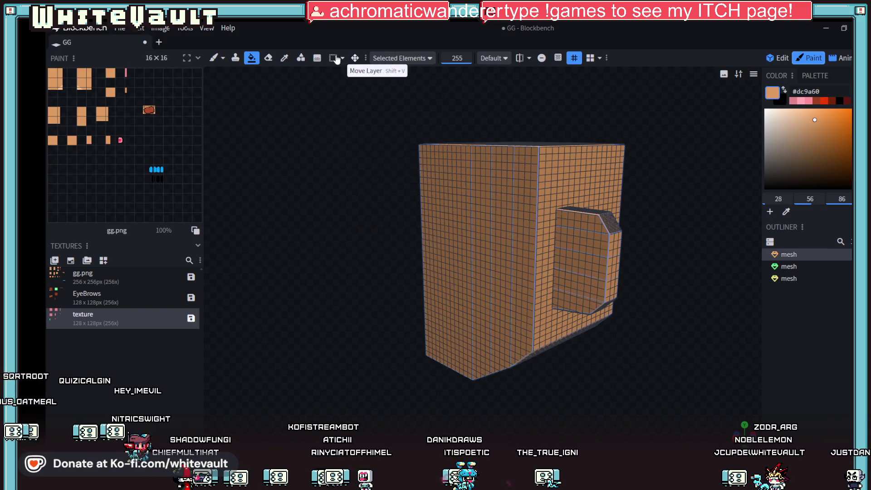
pyautogui.hotkey('ctrl', 'z')
pyautogui.click(401, 58)
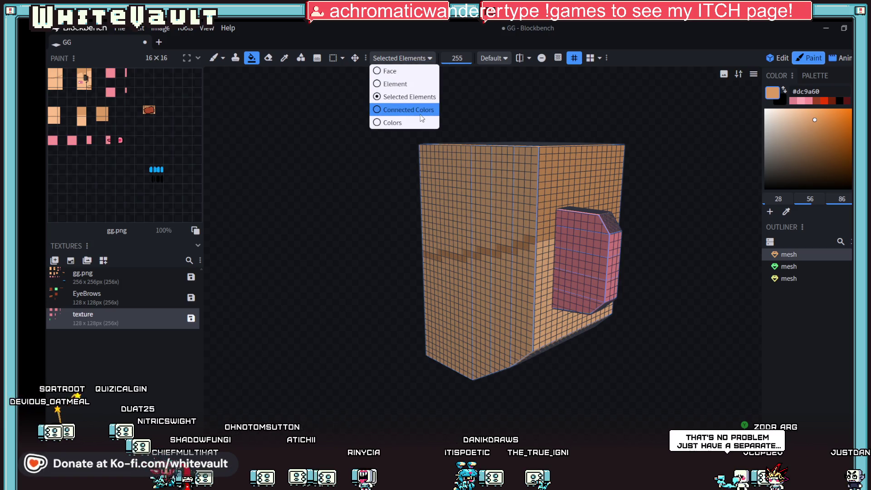
pyautogui.click(402, 108)
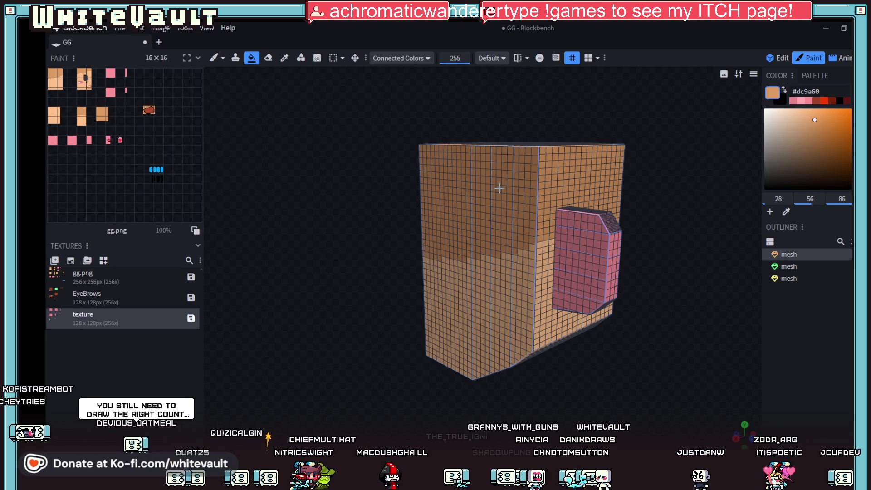
# - Sample the eyebrow's red-brown and bucket-fill its green side face with it
pyautogui.moveTo(661, 369)
pyautogui.mouseDown()
pyautogui.moveTo(661, 395)
pyautogui.moveTo(687, 385)
pyautogui.moveTo(672, 401)
pyautogui.mouseUp()
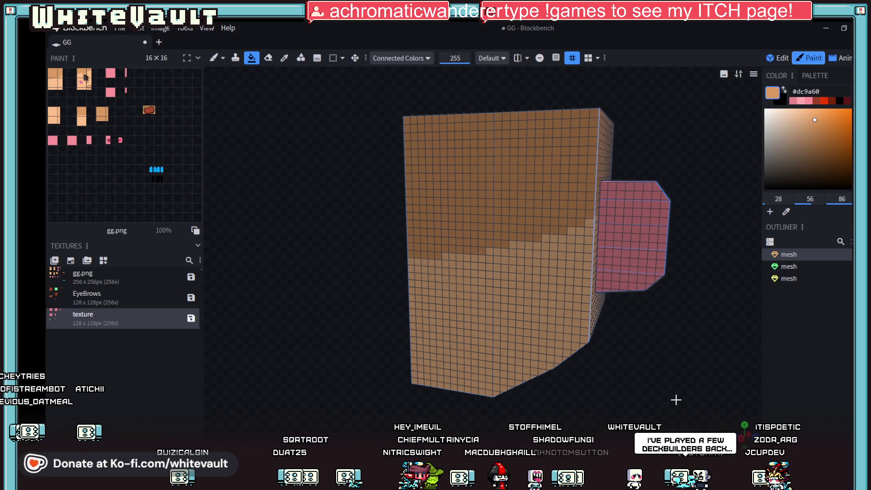
pyautogui.scroll(-2, 580, 285)
pyautogui.moveTo(580, 285)
pyautogui.mouseDown()
pyautogui.moveTo(544, 361)
pyautogui.moveTo(457, 380)
pyautogui.moveTo(558, 399)
pyautogui.moveTo(571, 389)
pyautogui.moveTo(554, 389)
pyautogui.moveTo(620, 316)
pyautogui.moveTo(603, 346)
pyautogui.mouseUp()
pyautogui.scroll(2, 596, 340)
pyautogui.scroll(2, 597, 339)
pyautogui.click(284, 58)
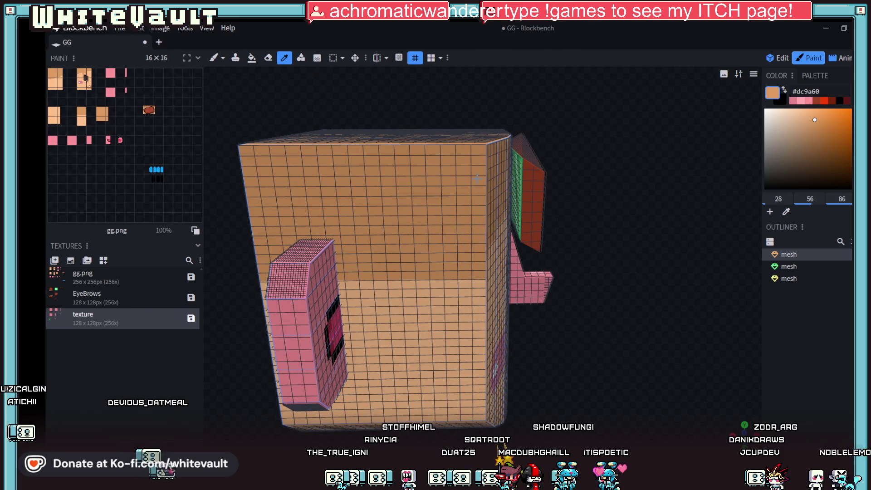
pyautogui.click(251, 58)
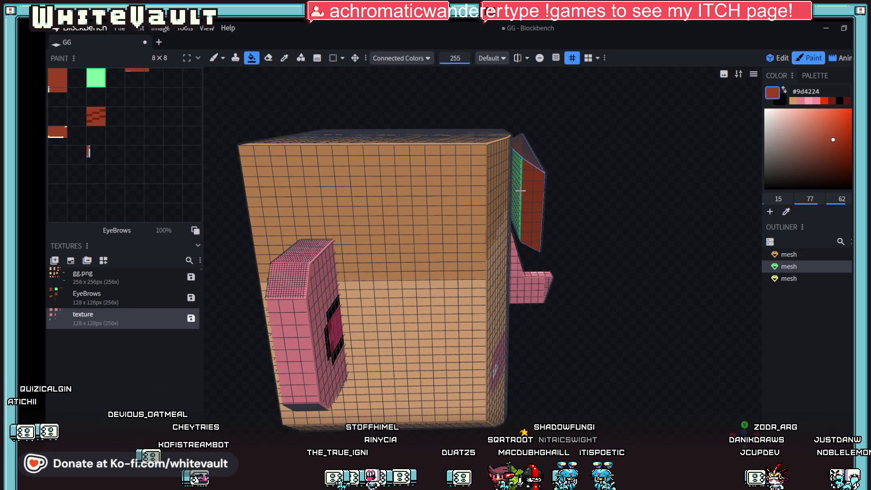
pyautogui.click(519, 160)
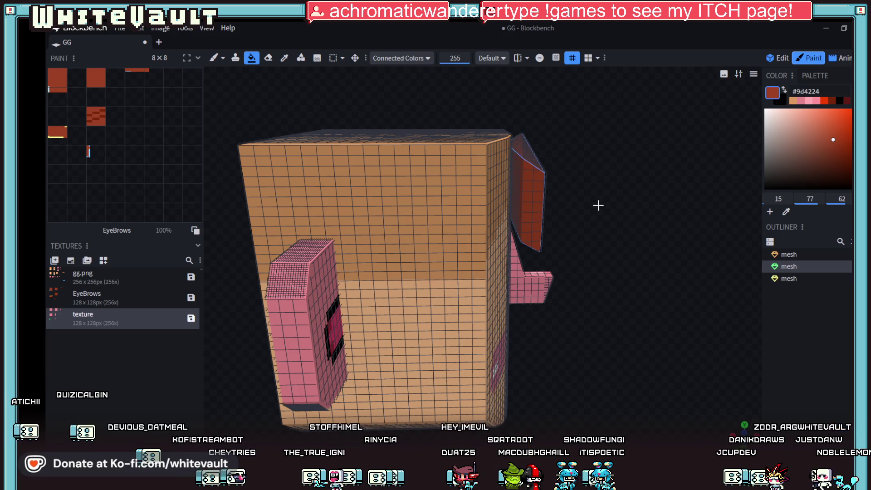